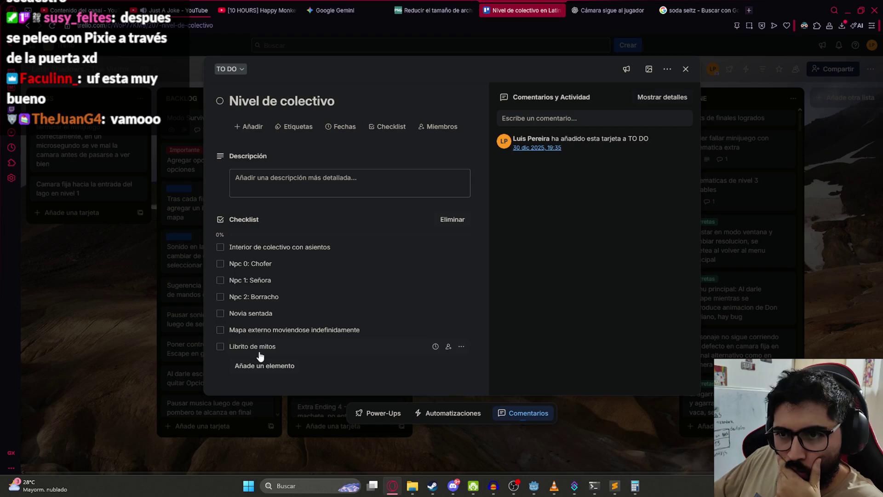
Close the card and drag 'Nivel de colectivo' above 'Nuevo Mapa - Bosque' in TO DO.
click(123, 314)
scroll(349, 221, down, 1)
scroll(347, 184, up, 1)
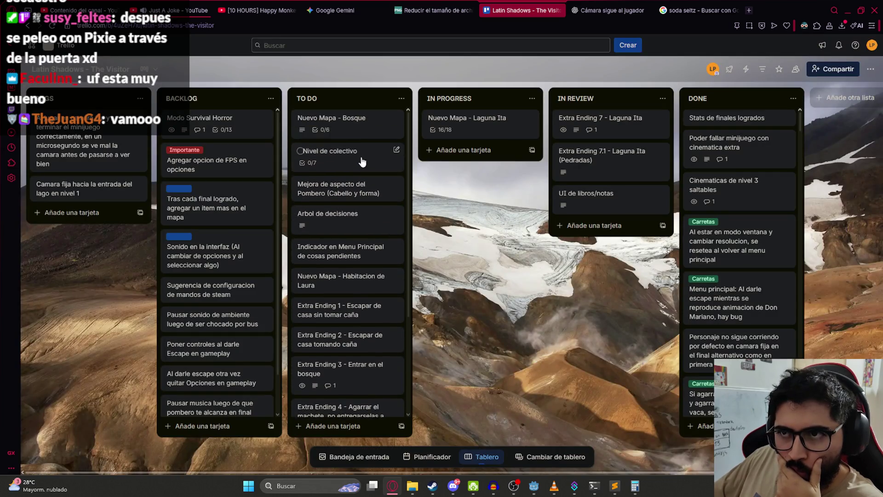
drag(347, 168, 335, 120)
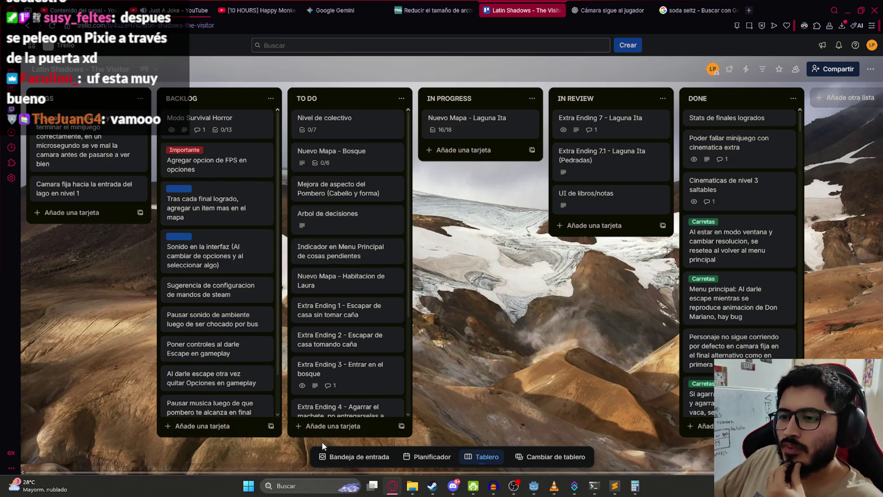
Add a card titled 'Backtracking del Jakare' at the bottom of the TO DO list.
click(322, 426)
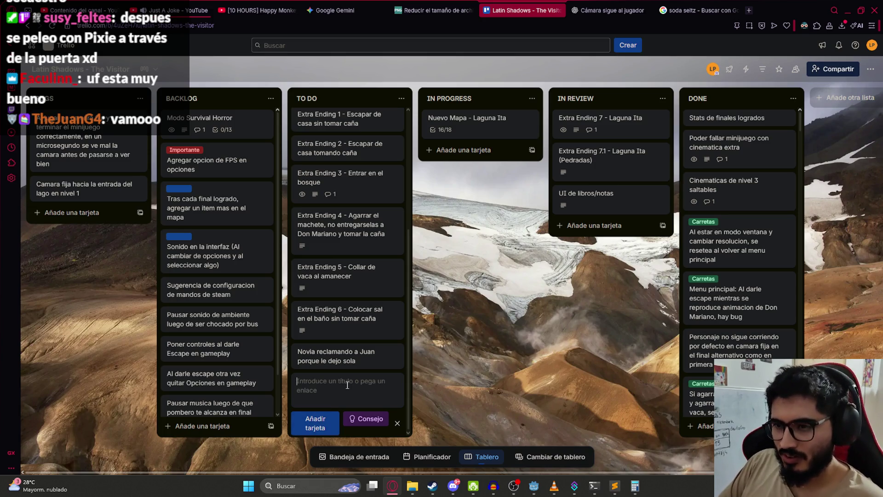
text(Backgr)
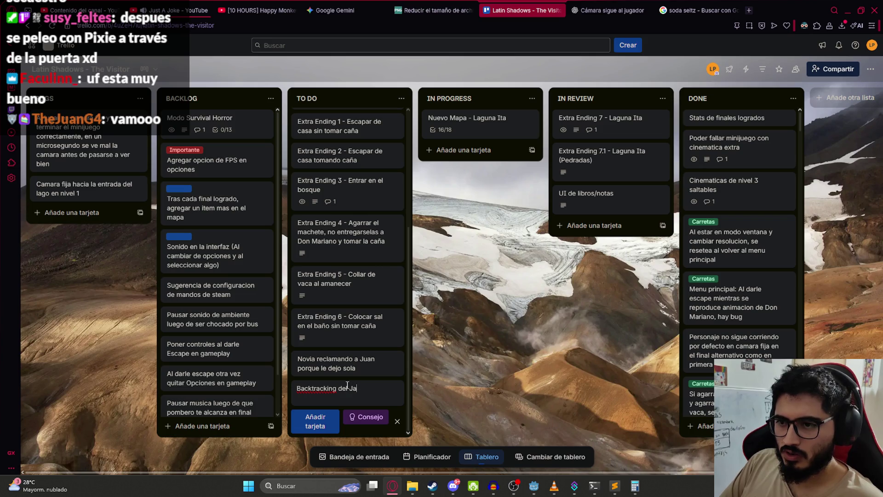
text(re)
key(Return)
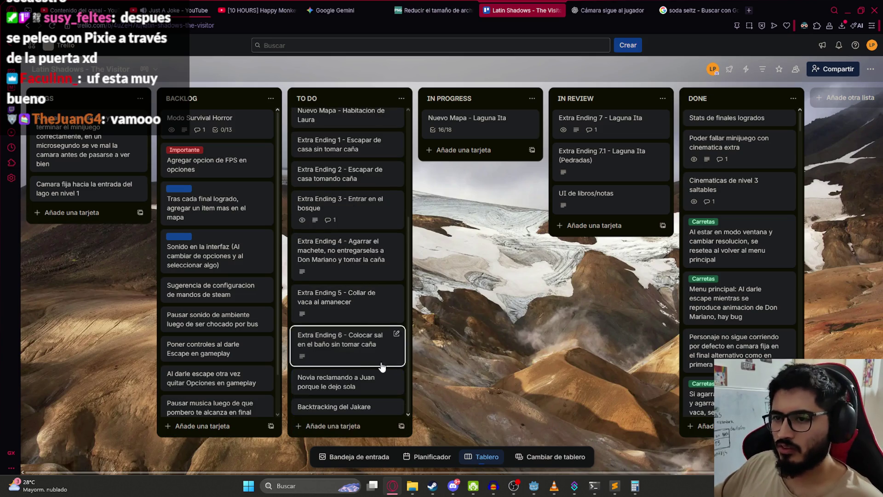
Open 'Backtracking del Jakare' and create a new checklist on it.
click(337, 404)
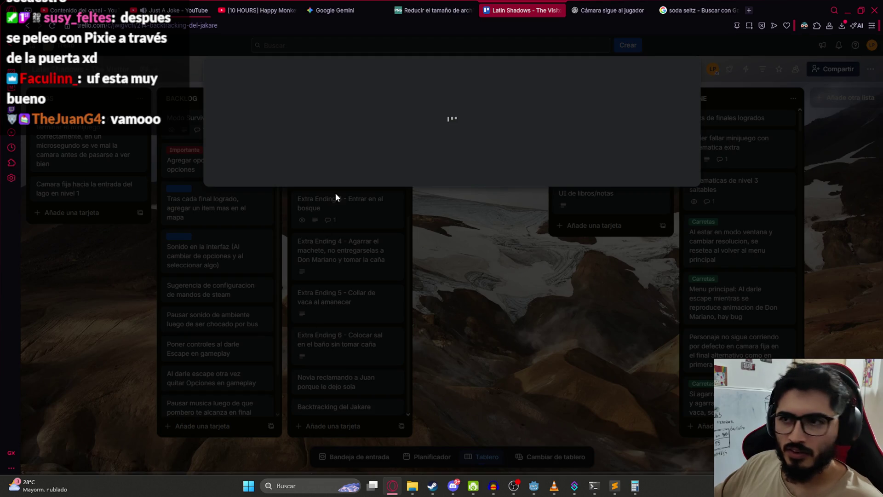
click(294, 126)
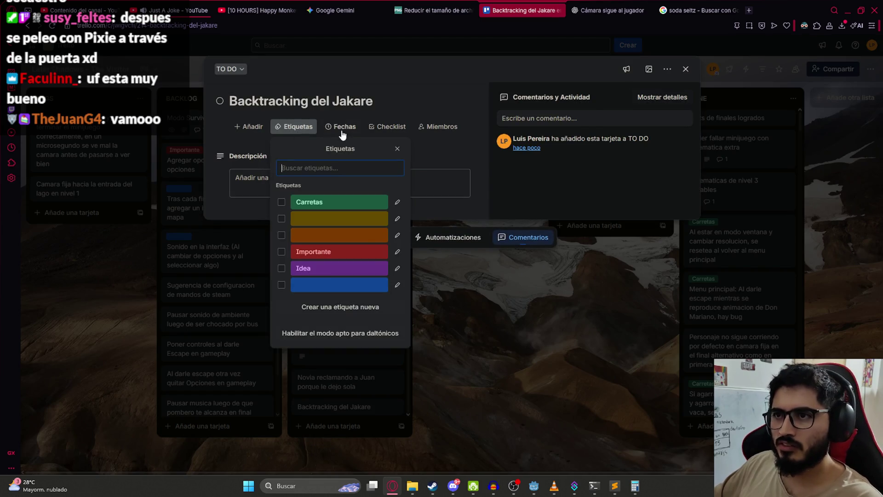
click(343, 127)
click(401, 127)
click(406, 245)
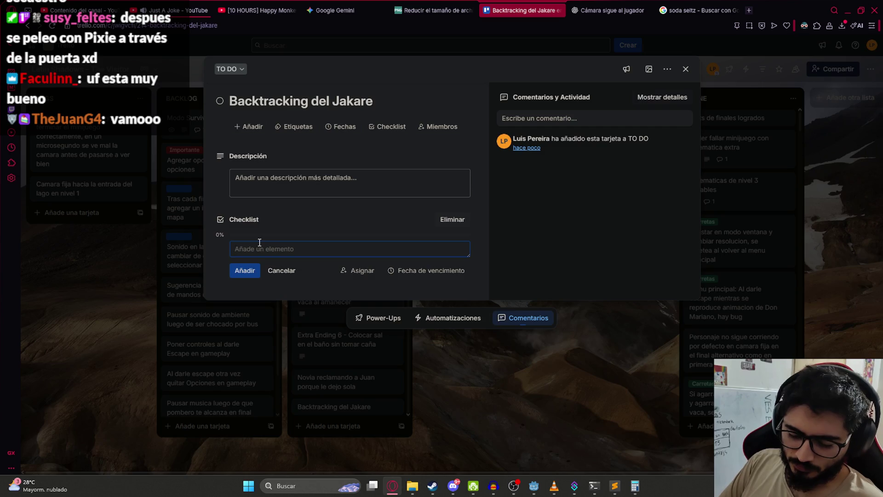
Add checklist items for the blocked path, catching fish and unlocking the Jakare's path, then close the card.
text(Jakare tapando el camino en nivel)
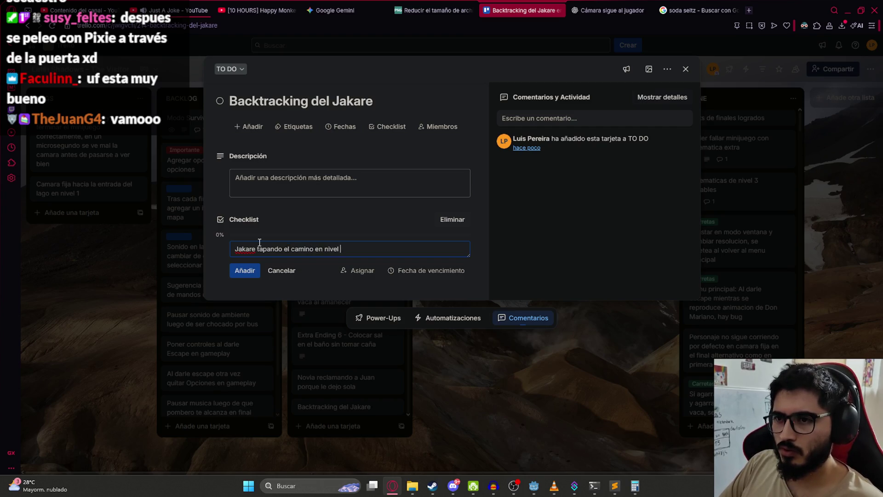
text(1)
key(Return)
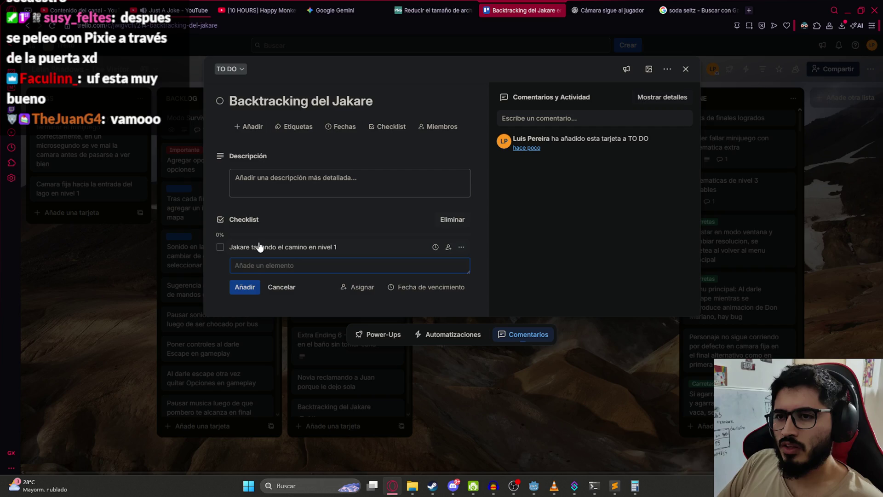
text(Conseguir pescado en laguna (Mecanica de pe)
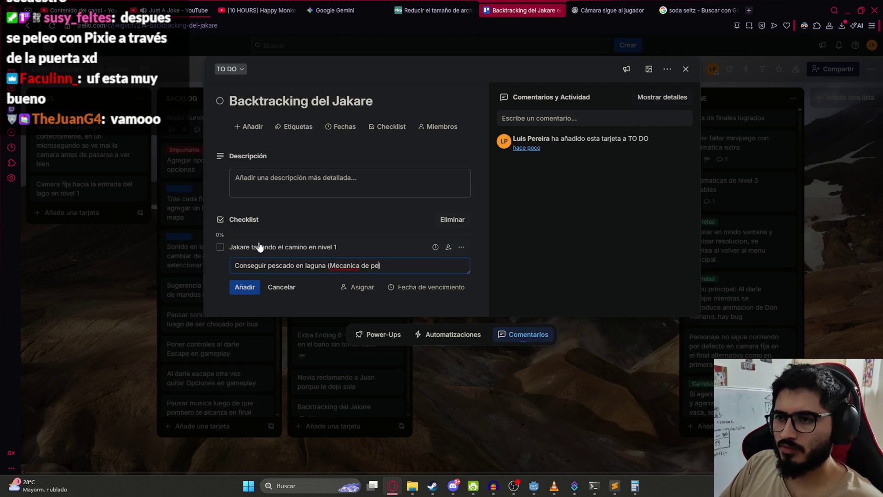
text(ca))
key(Return)
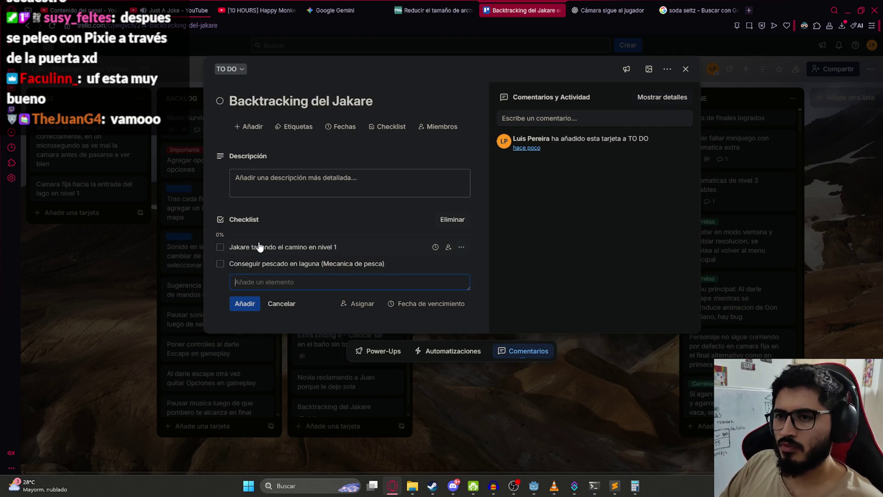
text(De)
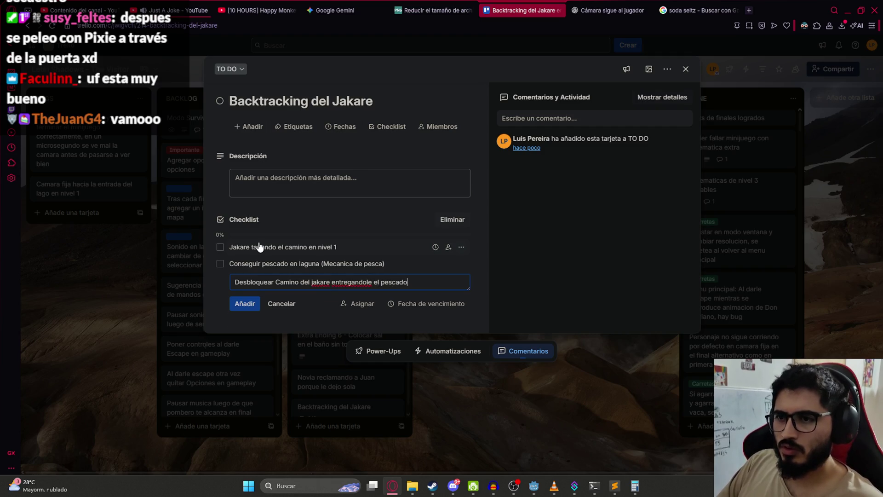
key(Return)
click(551, 286)
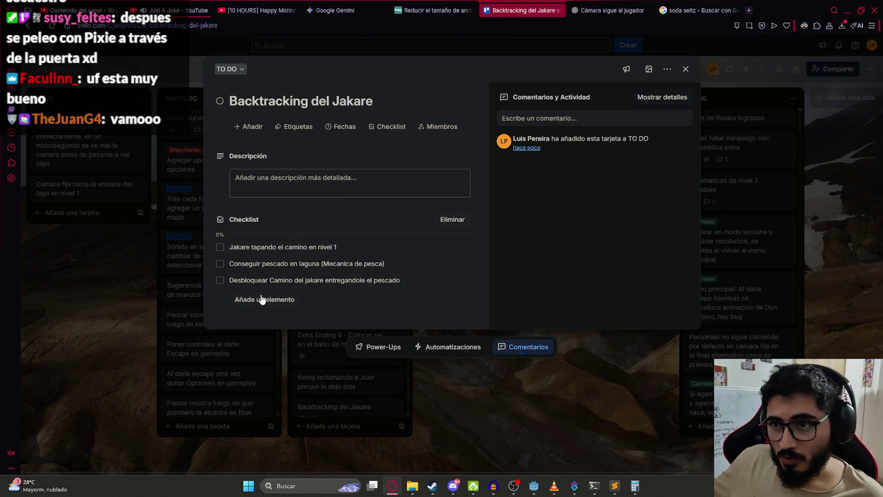
click(77, 310)
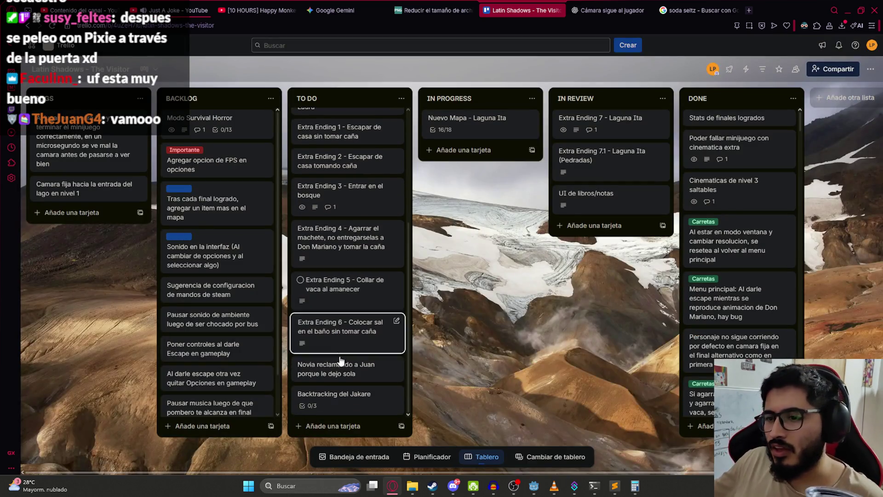
Move 'Backtracking del Jakare' below 'Nivel de colectivo' and 'Nuevo Mapa - Bosque' to the bottom of TO DO.
mouse_move(338, 394)
mouse_down()
mouse_move(321, 121)
mouse_move(354, 154)
mouse_up()
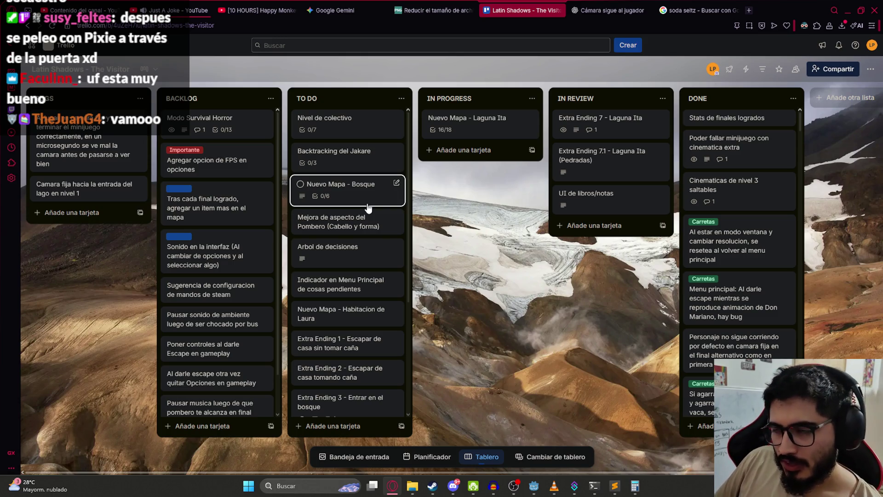
scroll(317, 156, down, 2)
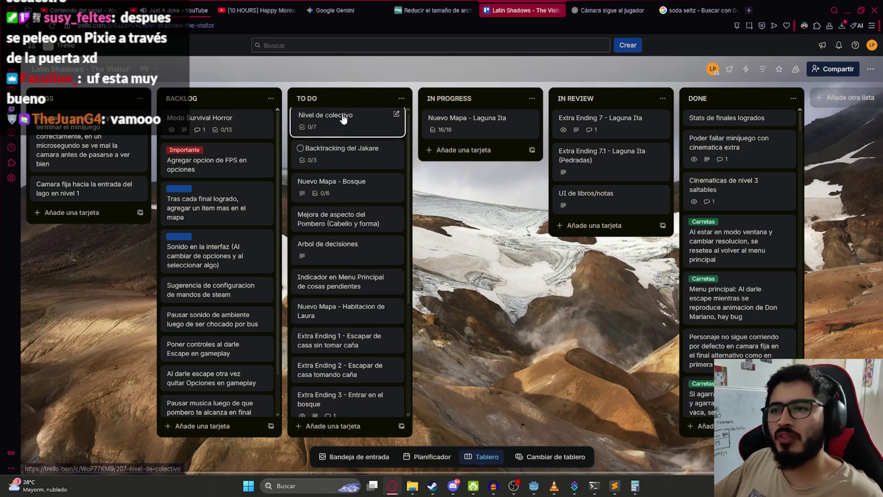
scroll(313, 156, up, 1)
mouse_move(315, 147)
mouse_down()
mouse_move(335, 288)
mouse_move(333, 394)
mouse_move(340, 377)
mouse_up()
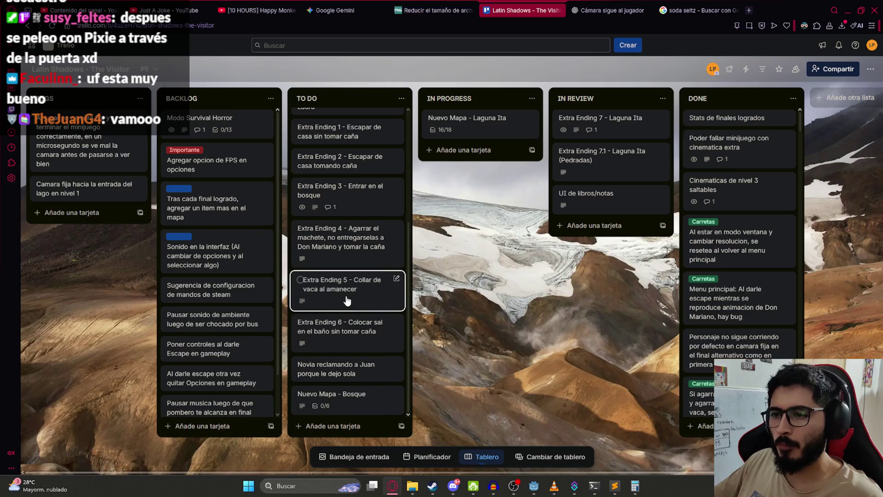
scroll(342, 300, up, 4)
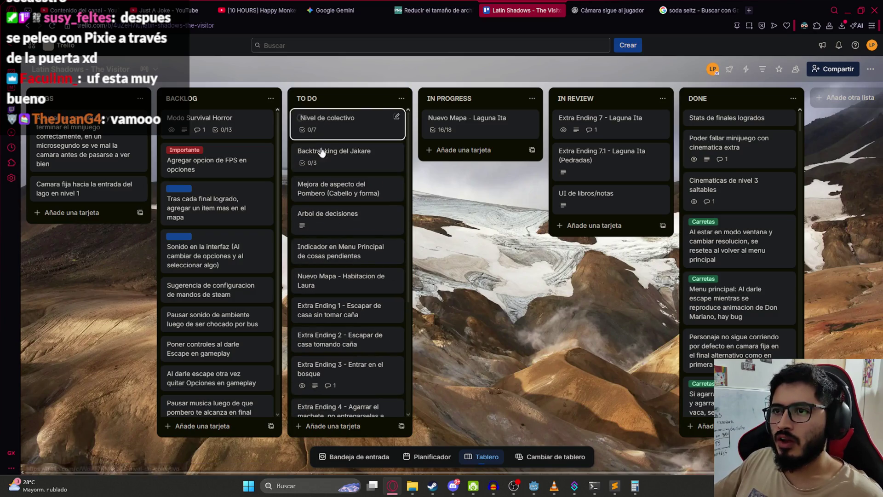
scroll(346, 196, down, 4)
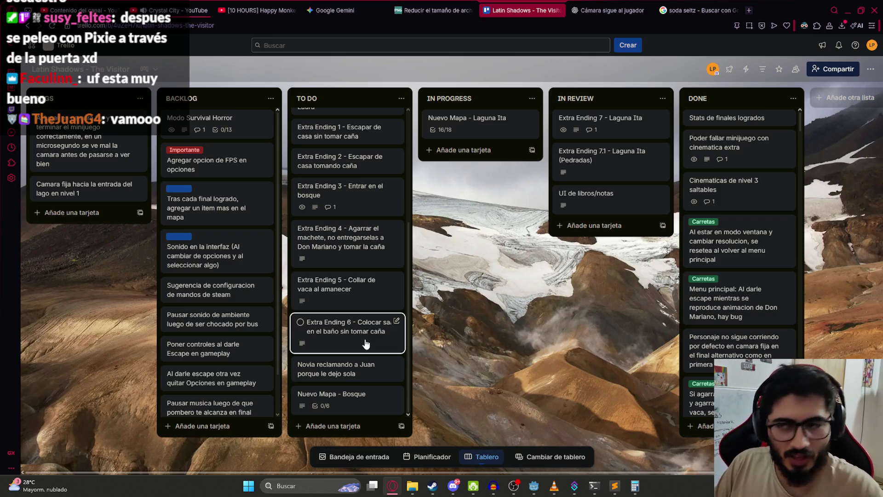
scroll(379, 253, up, 4)
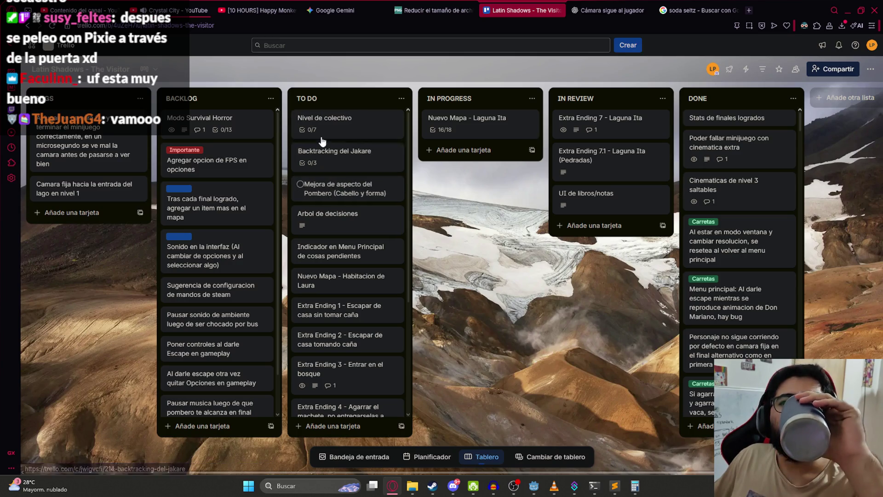
In the 'Nivel de colectivo' card's labels, rename the untitled yellow label to 'Expansion 1'.
click(347, 121)
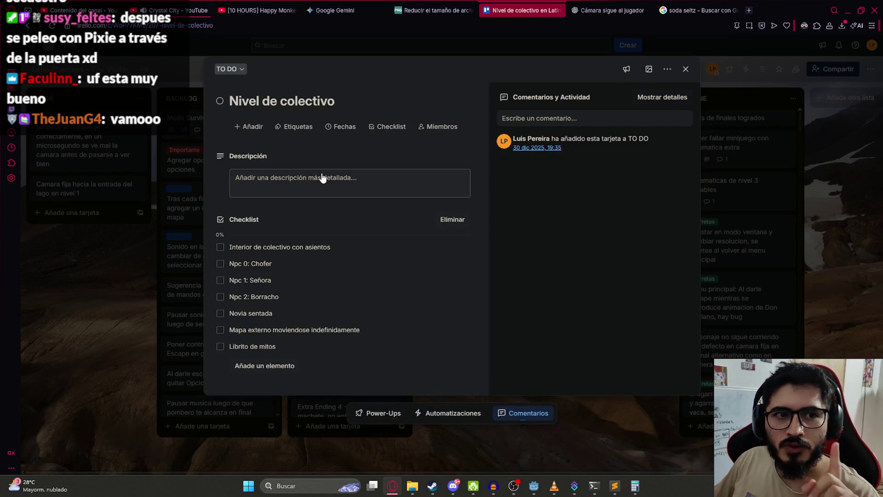
click(289, 126)
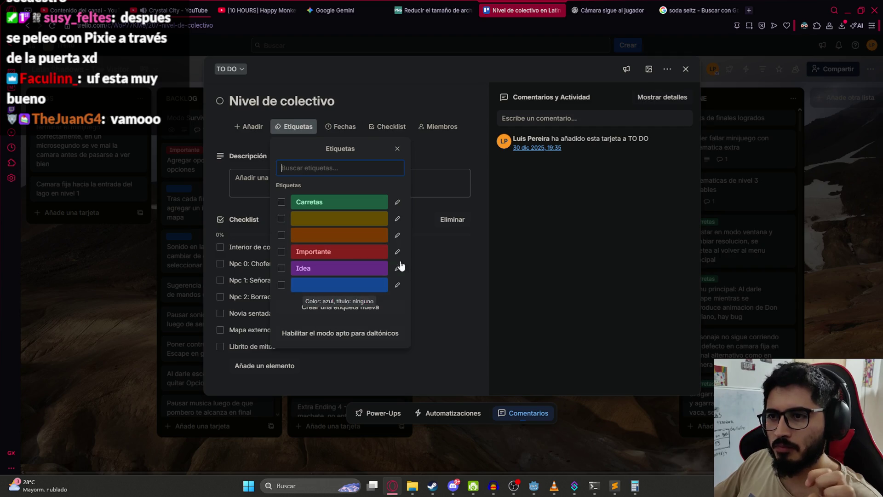
click(397, 219)
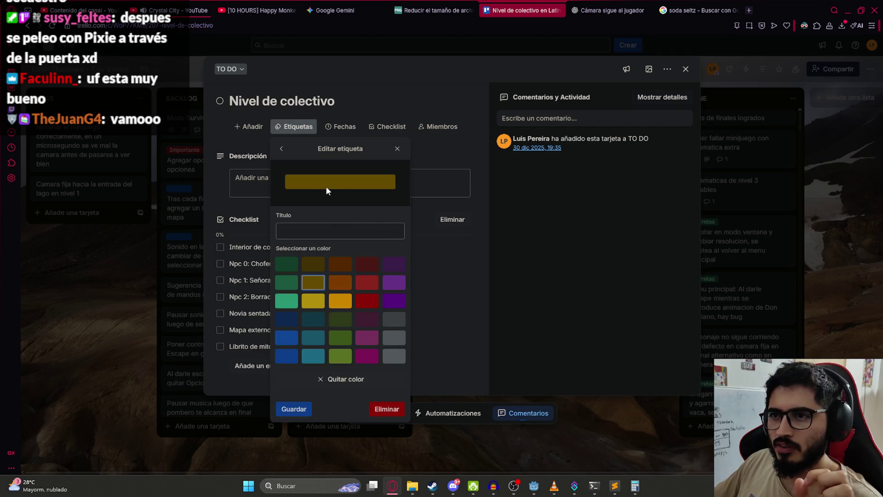
click(297, 232)
text(Version)
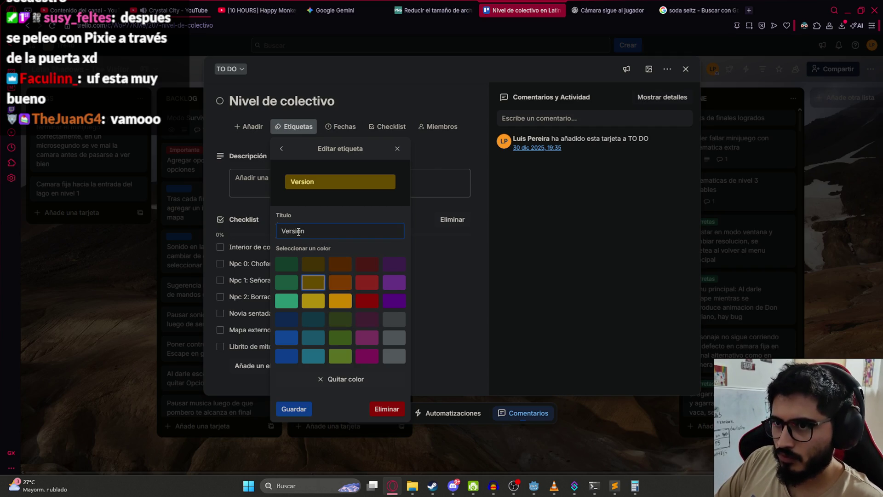
key(ctrl+a)
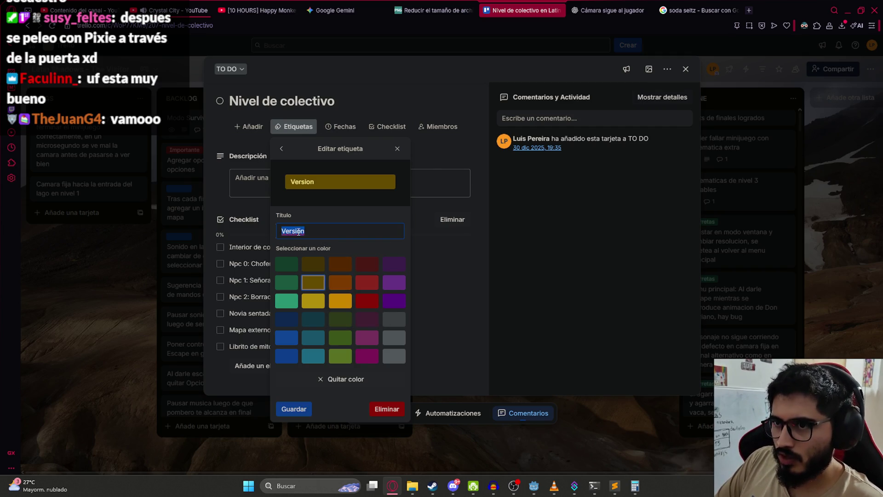
text(Expan)
key(Return)
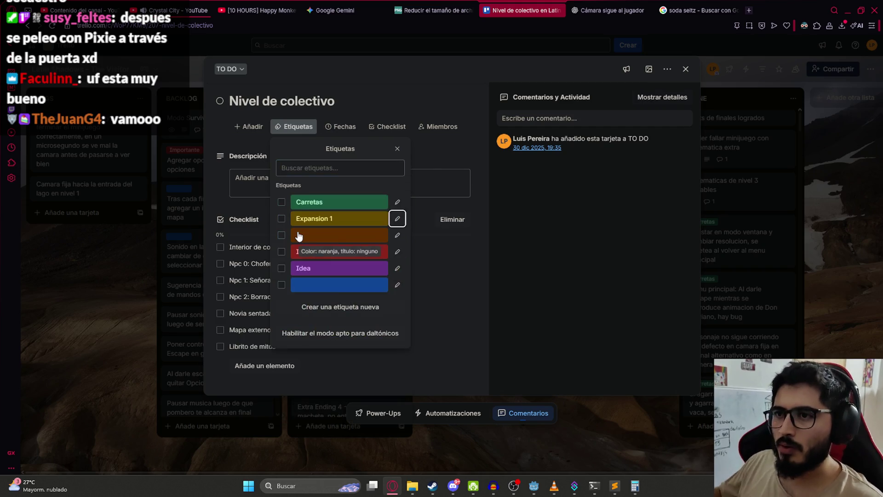
Apply the Expansion 1 label to 'Nivel de colectivo' and return to the board.
click(282, 218)
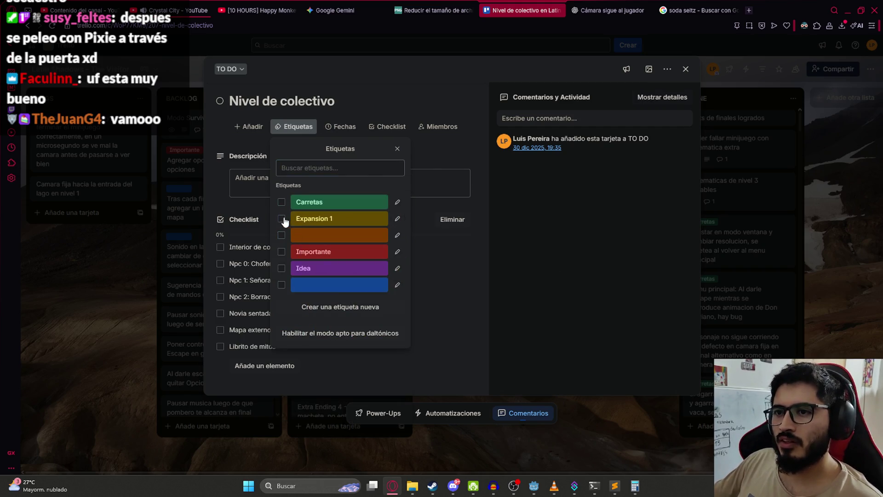
click(519, 254)
click(106, 229)
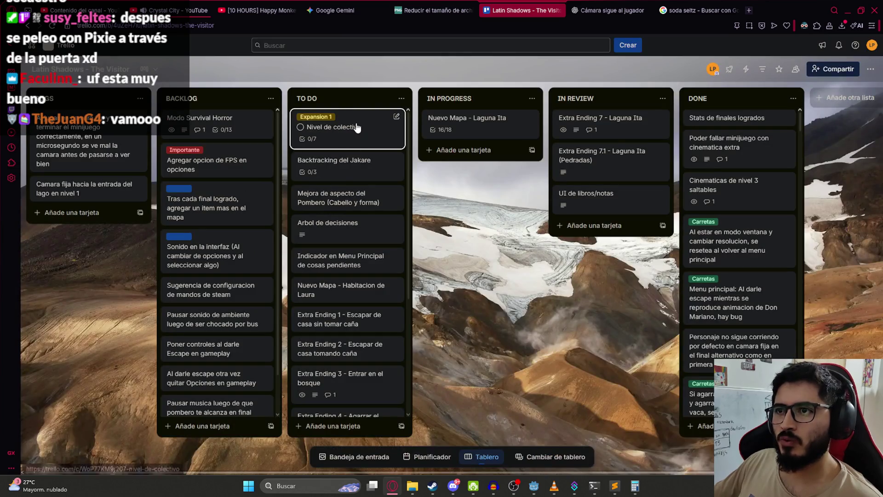
Tag 'Nuevo Mapa - Laguna Ita' and 'Extra Ending 7' with the Expansion 1 label.
click(466, 119)
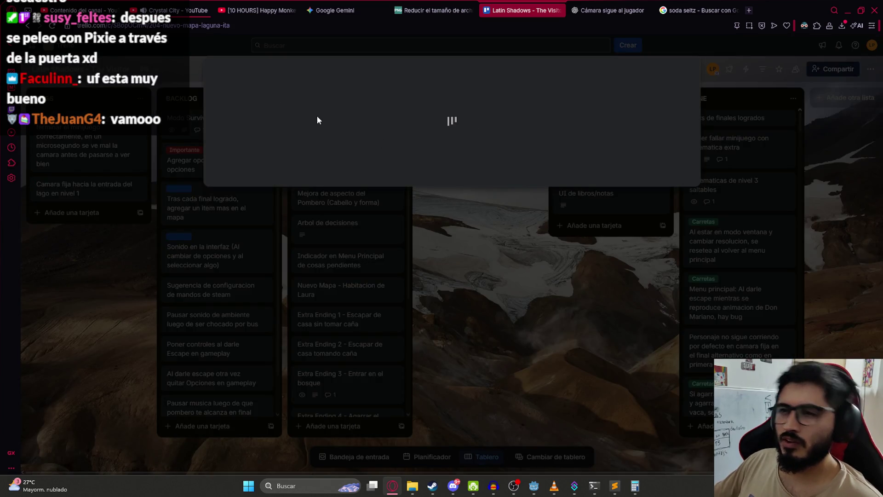
click(292, 126)
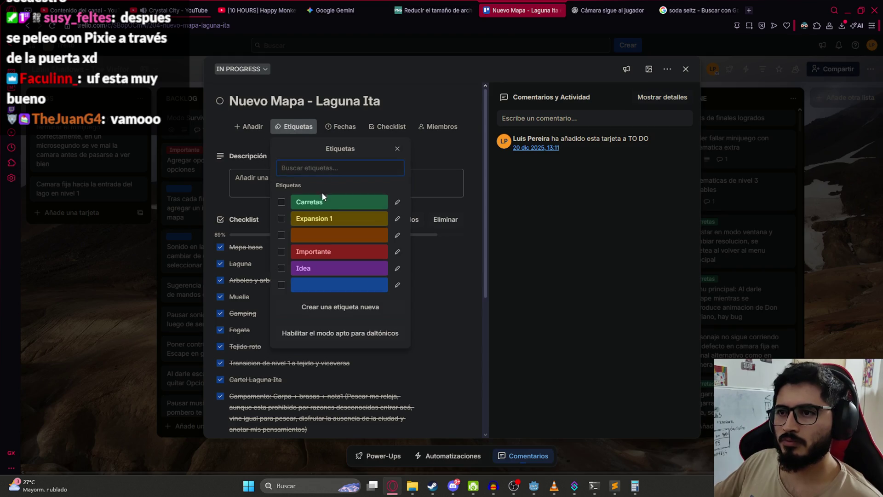
click(322, 218)
click(125, 230)
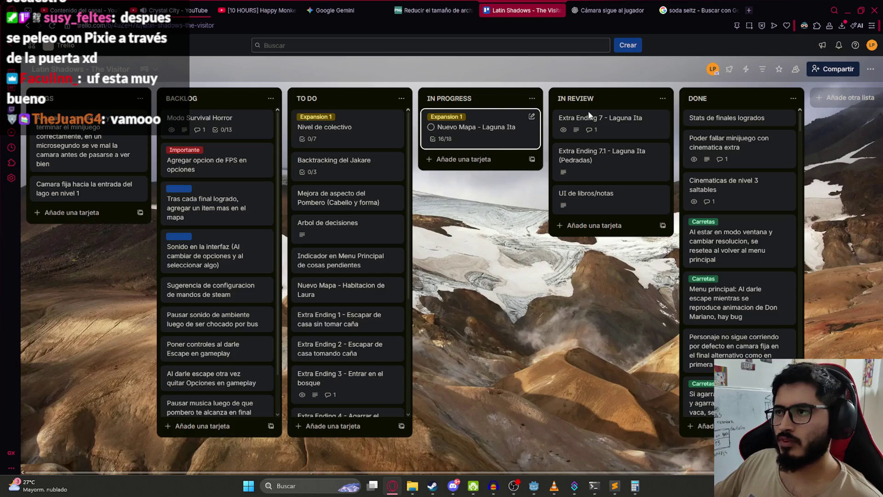
right_click(620, 124)
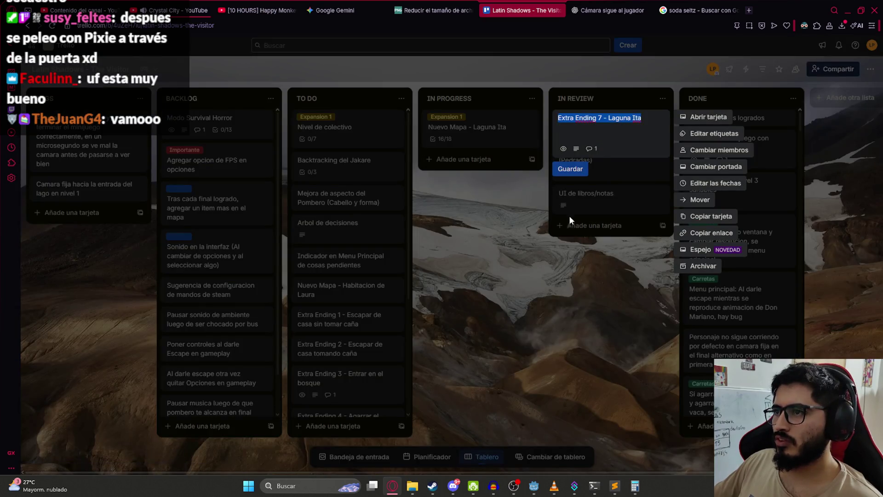
click(705, 134)
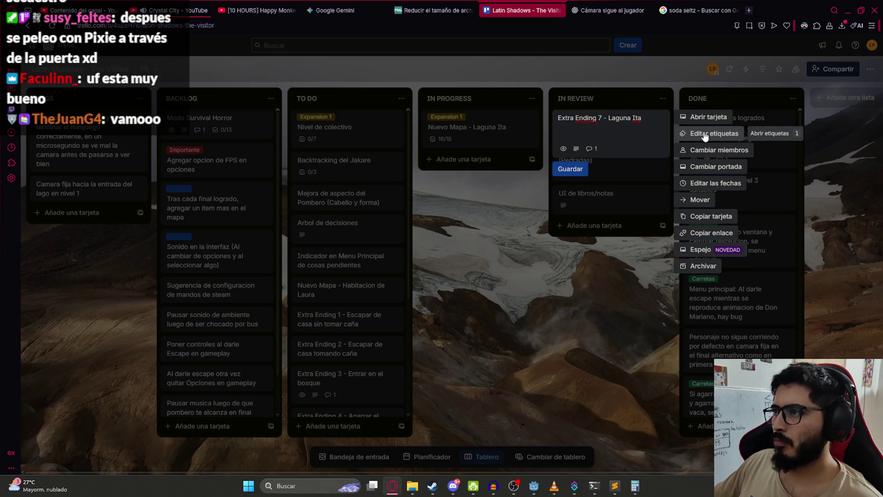
click(706, 134)
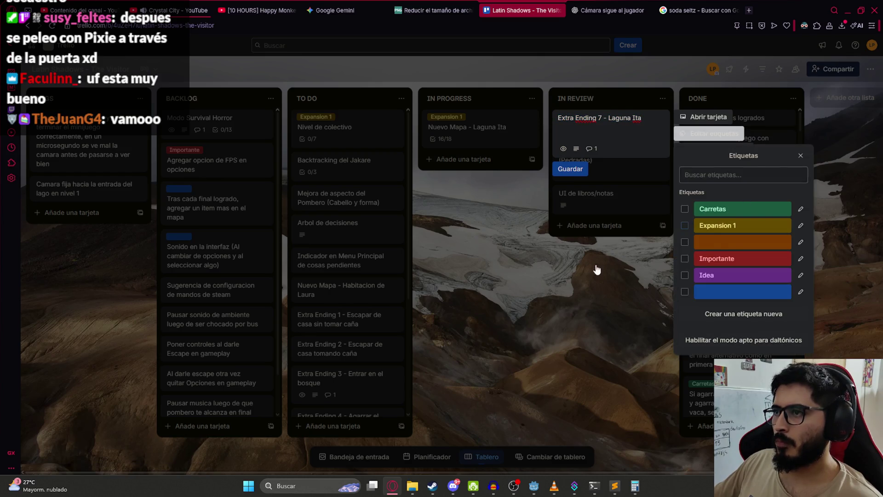
click(685, 225)
click(600, 214)
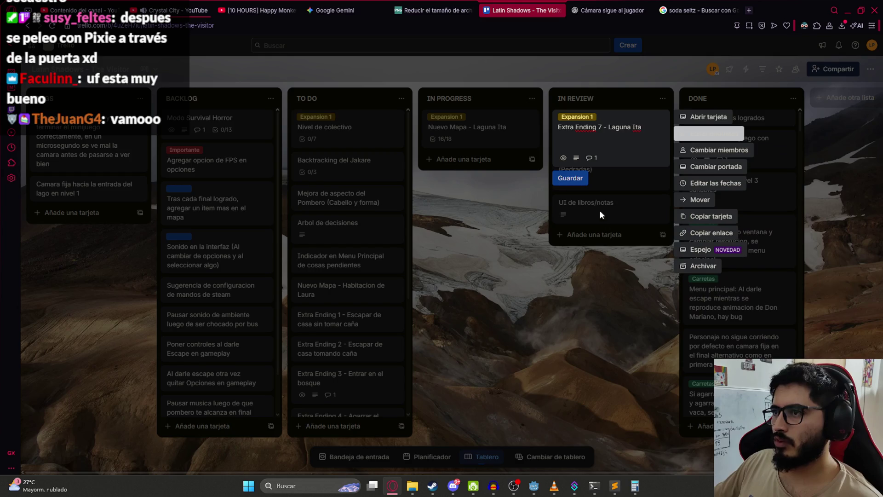
key(Escape)
click(589, 183)
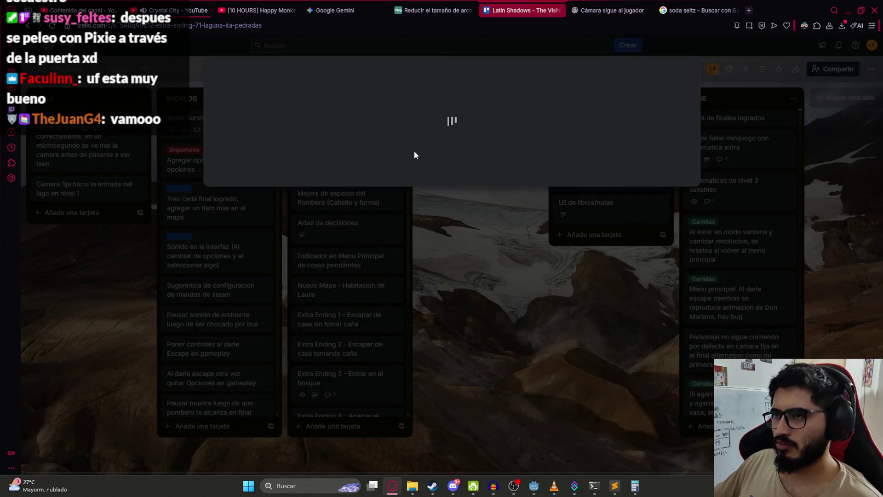
click(524, 384)
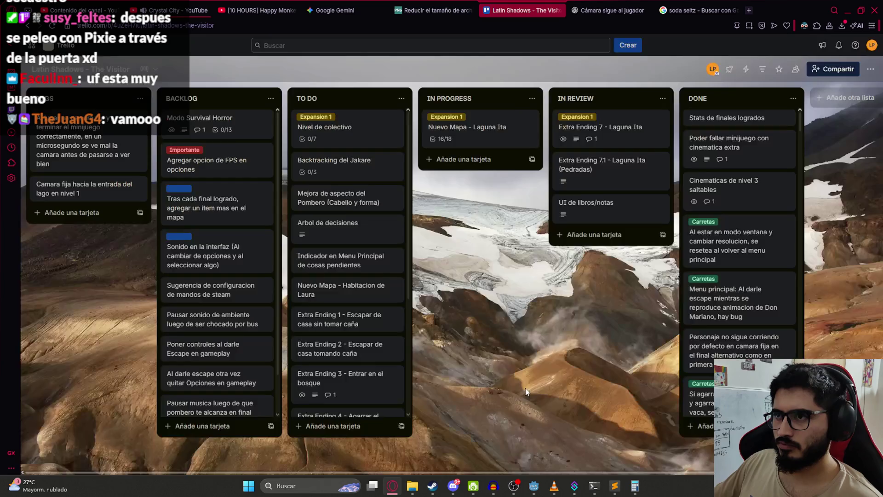
Tag 'Extra Ending 7.1 - Laguna Ita (Pedradas)' and 'UI de libros/notas' with Expansion 1.
click(612, 176)
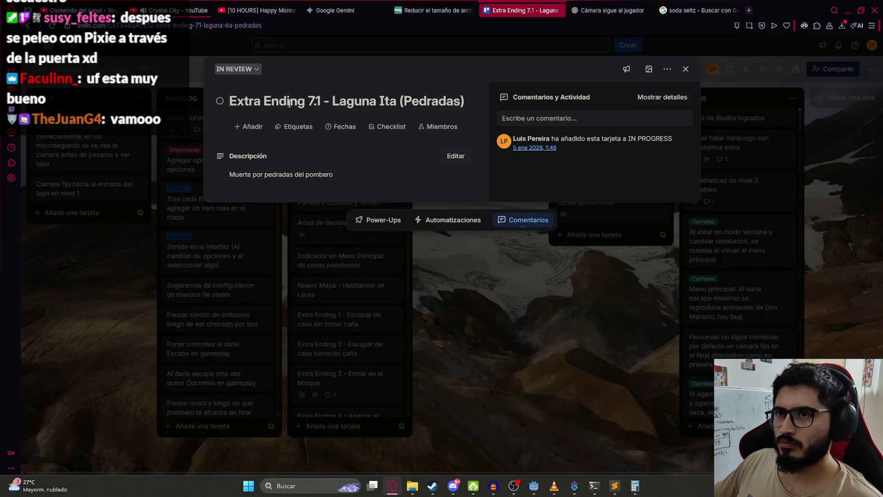
click(295, 127)
click(282, 218)
click(570, 272)
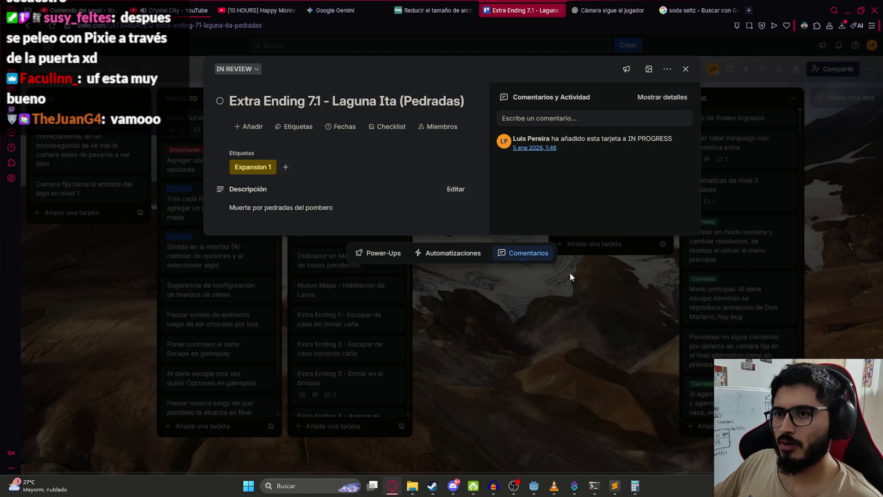
click(622, 271)
click(620, 214)
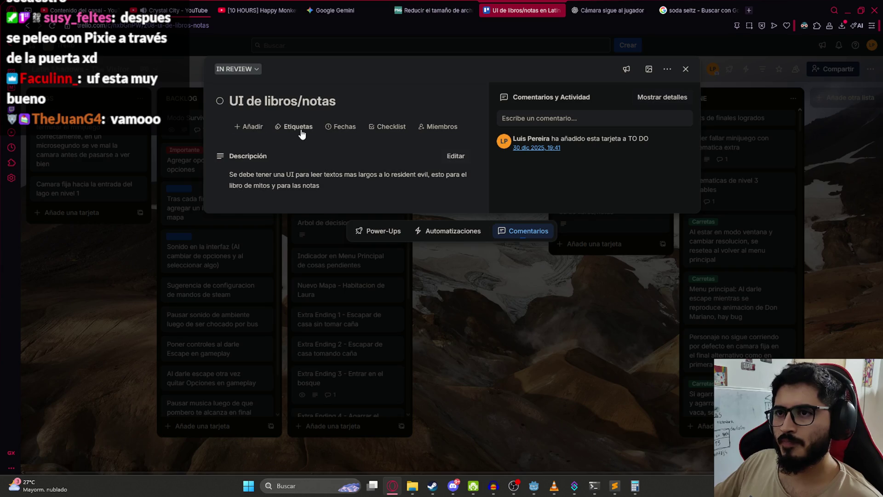
click(301, 132)
click(281, 217)
click(600, 374)
click(600, 374)
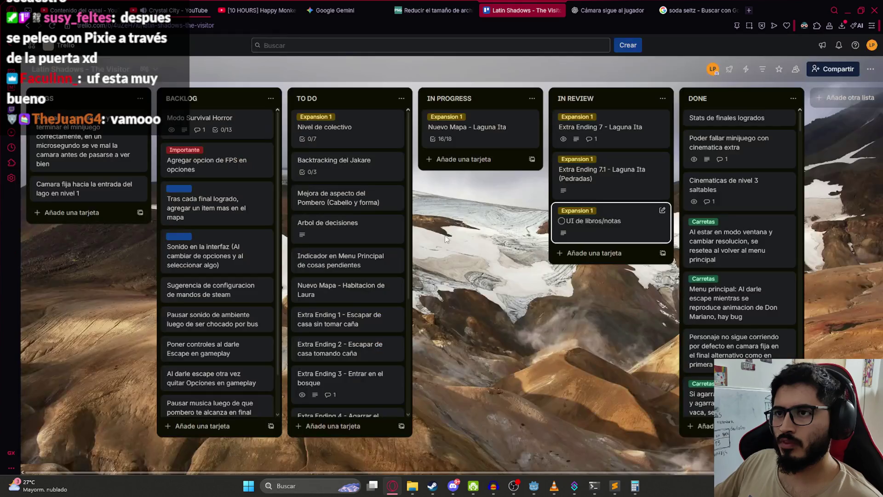
Tag 'Backtracking del Jakare' and 'Mejora de aspecto del Pombero' with Expansion 1.
click(338, 164)
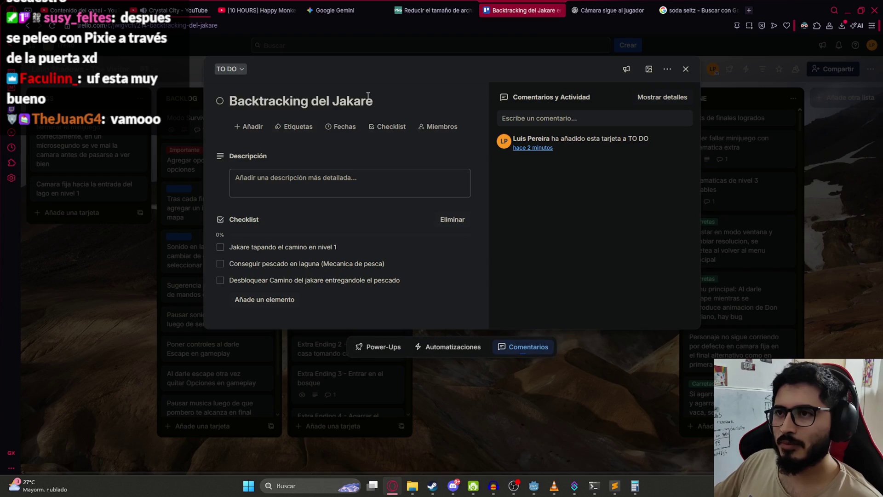
click(307, 132)
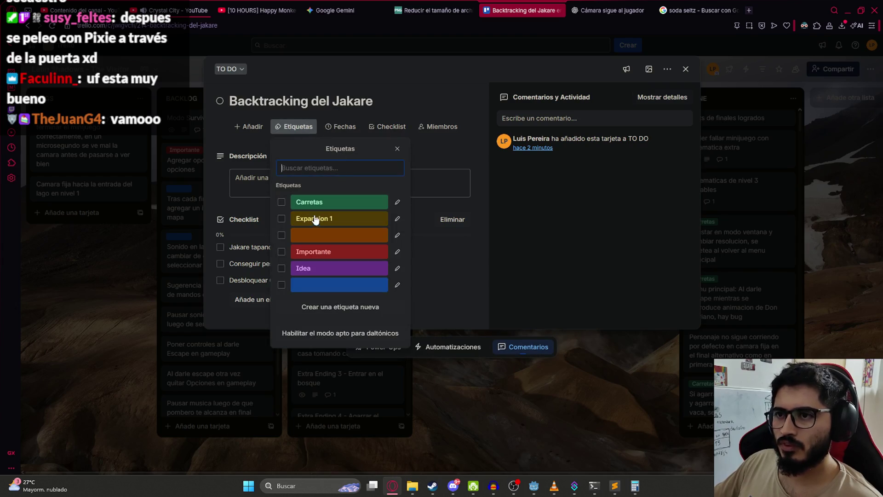
click(313, 216)
click(465, 382)
click(465, 360)
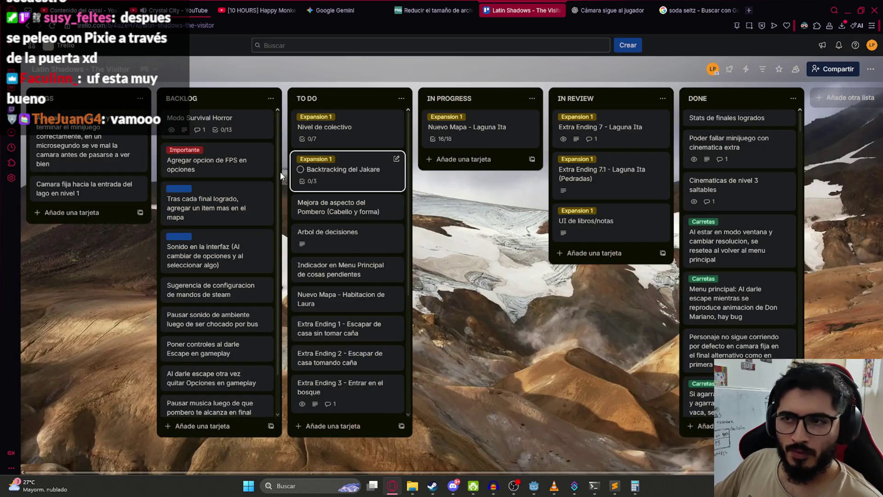
click(355, 212)
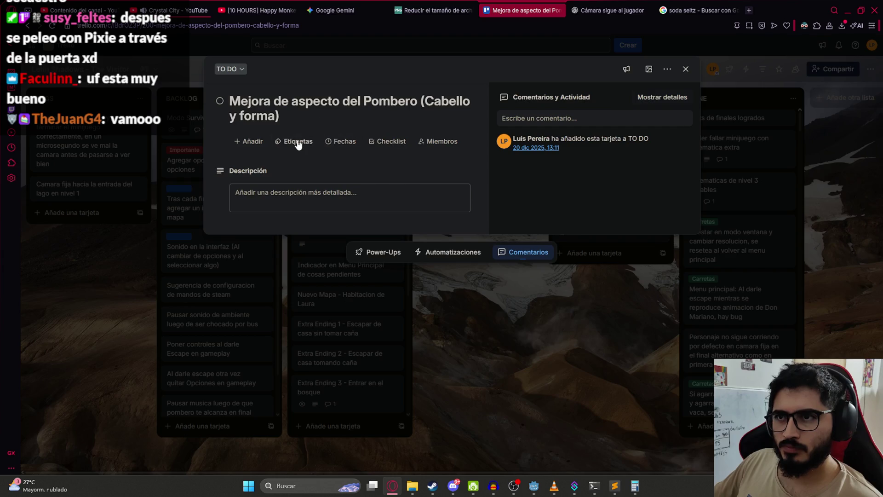
click(296, 141)
click(518, 370)
click(518, 370)
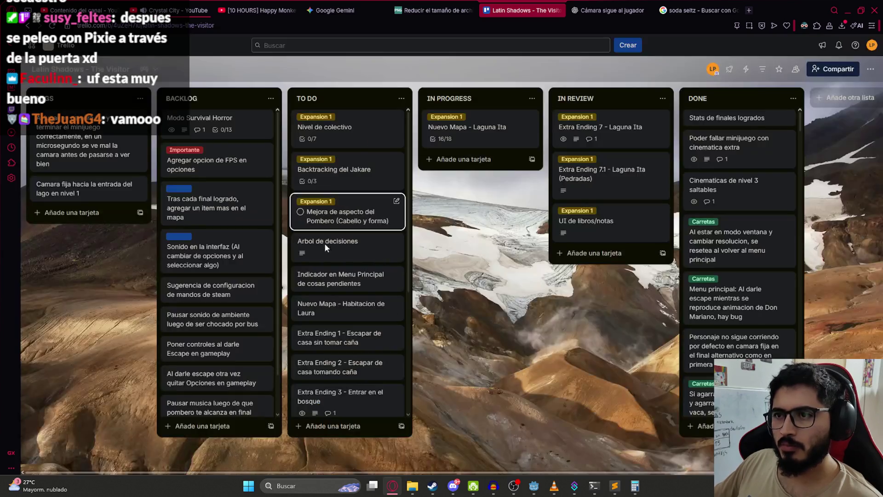
Tag the 'Arbol de decisiones' card with the Expansion 1 label.
click(334, 249)
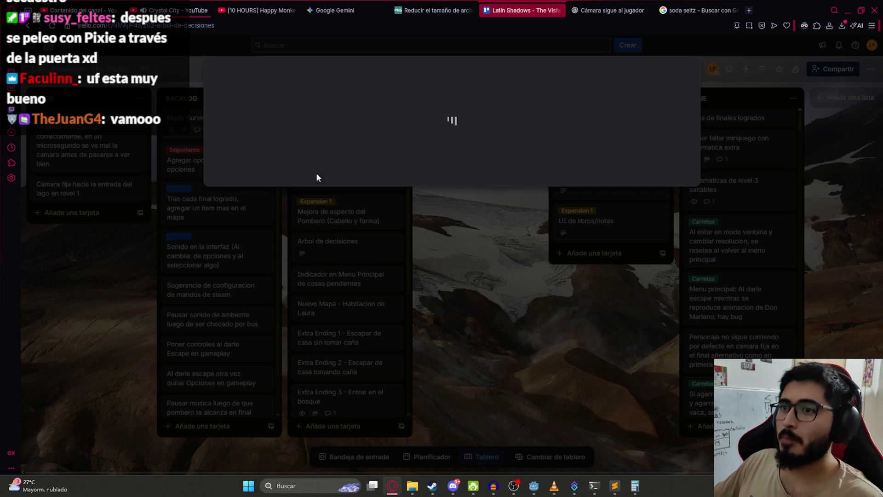
click(294, 127)
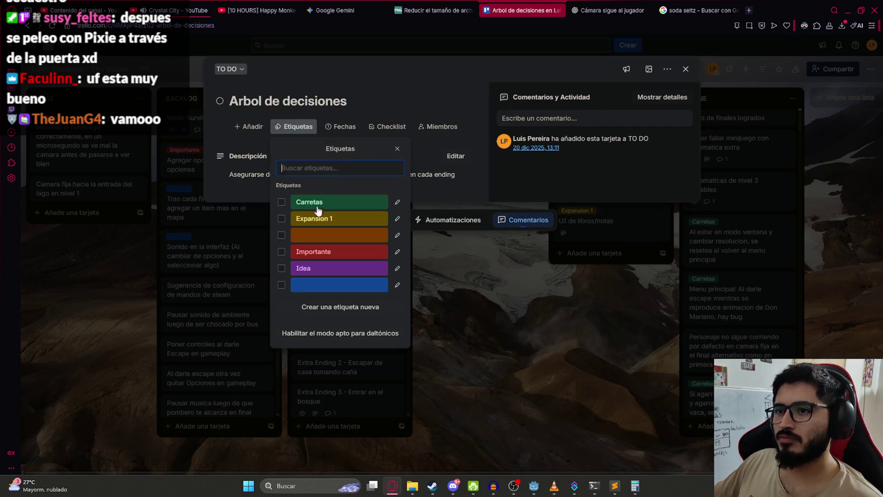
click(282, 219)
click(502, 320)
click(512, 347)
scroll(349, 239, down, 1)
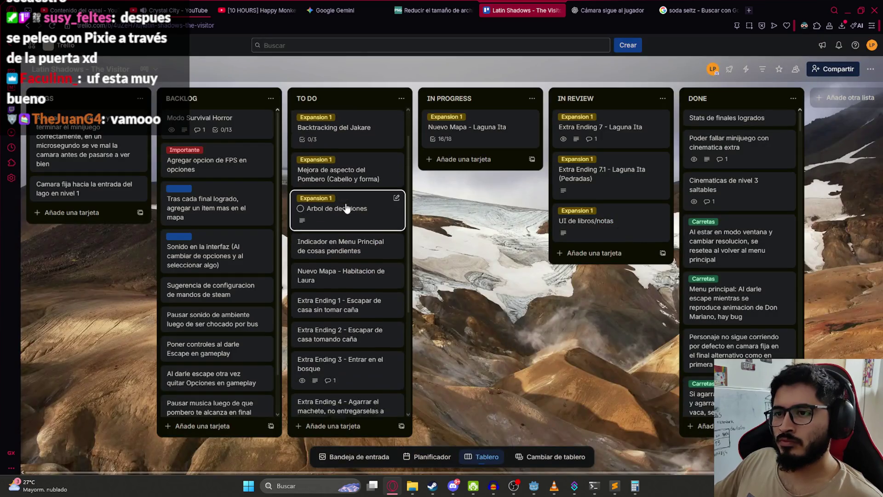
Tag 'Indicador en Menu Principal' with Expansion 1 and move 'Habitacion de Laura' further down TO DO.
click(353, 246)
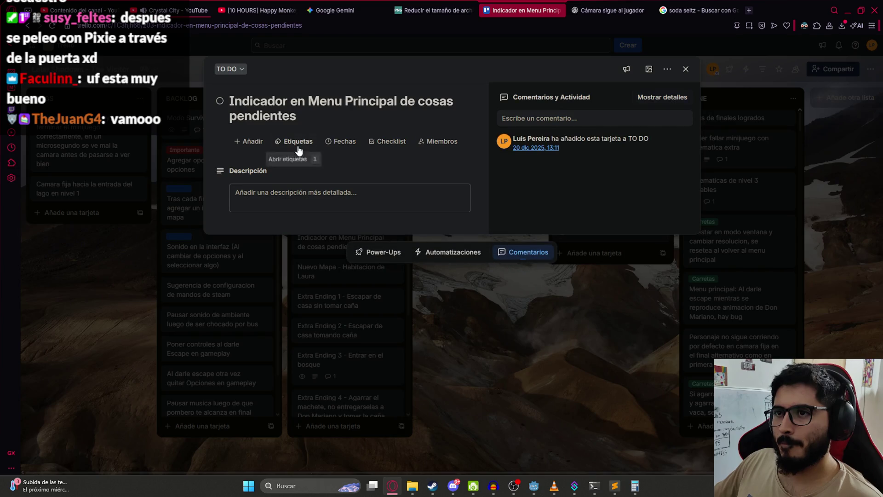
click(296, 141)
click(331, 233)
click(510, 340)
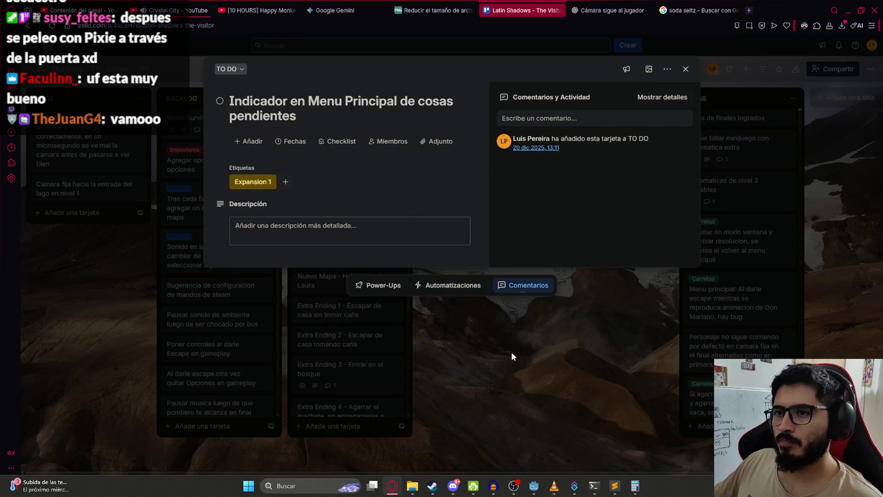
click(512, 351)
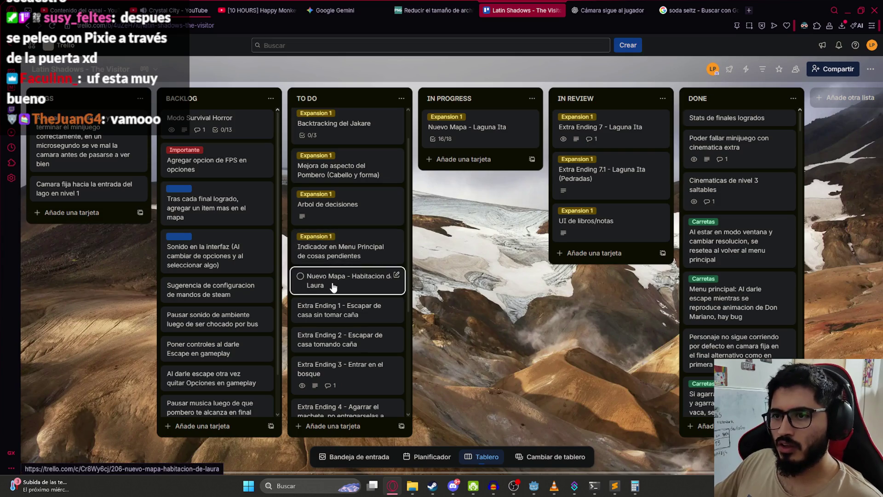
drag(333, 286, 337, 375)
scroll(359, 285, up, 3)
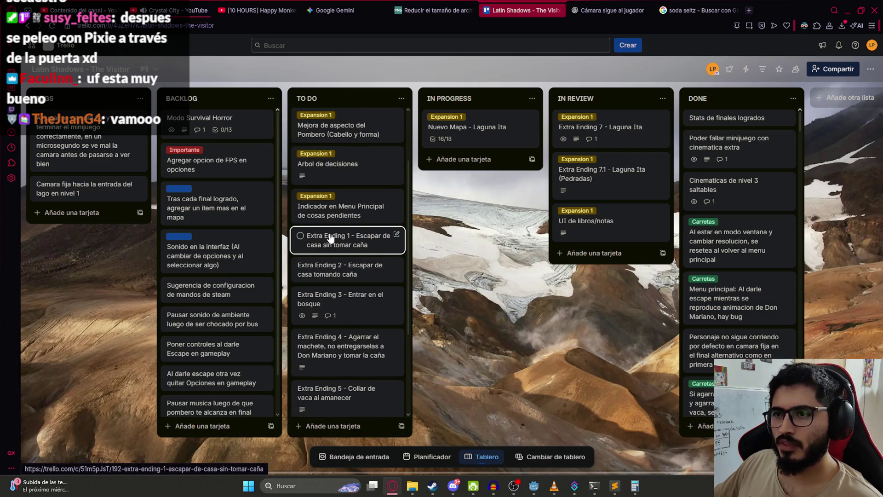
Tag 'Extra Ending 1' and 'Extra Ending 2' with the Expansion 1 label.
click(366, 240)
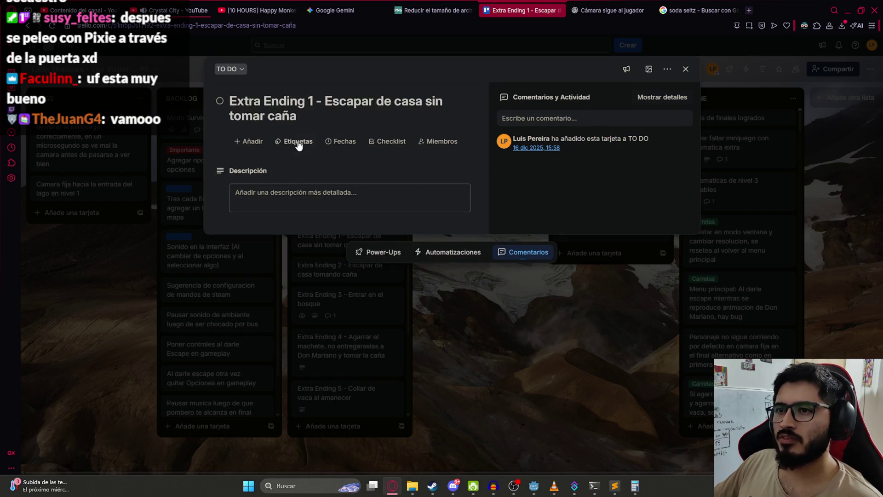
click(298, 141)
click(340, 234)
key(Escape)
key(Escape)
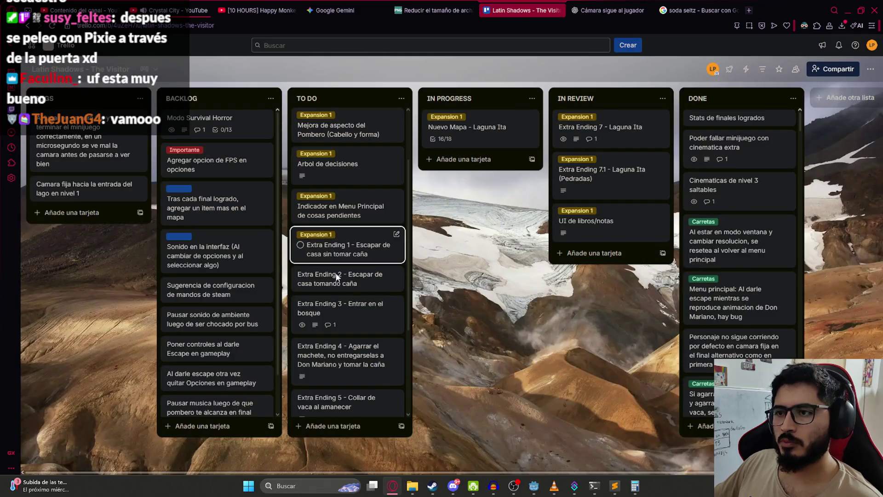
click(338, 277)
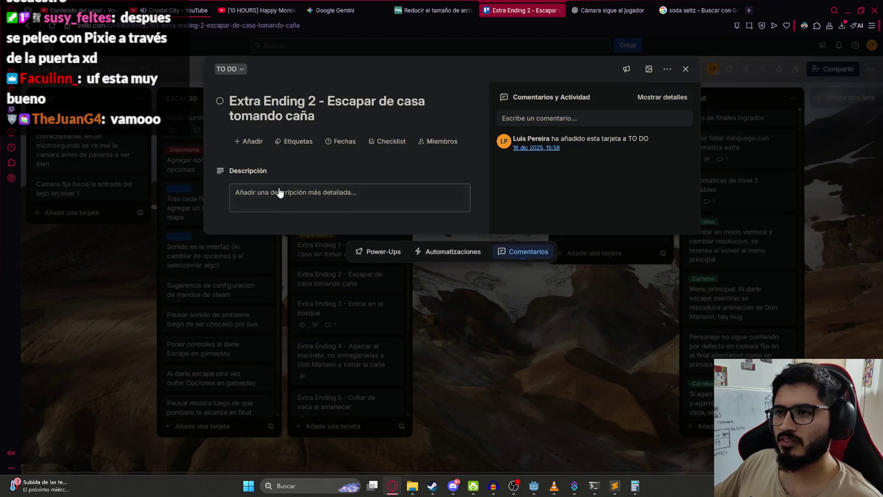
click(295, 141)
click(323, 233)
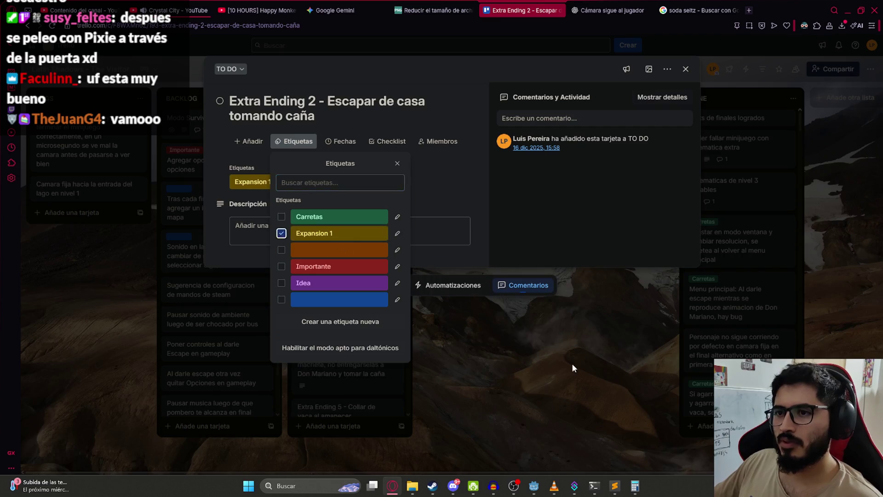
key(Escape)
key(Escape)
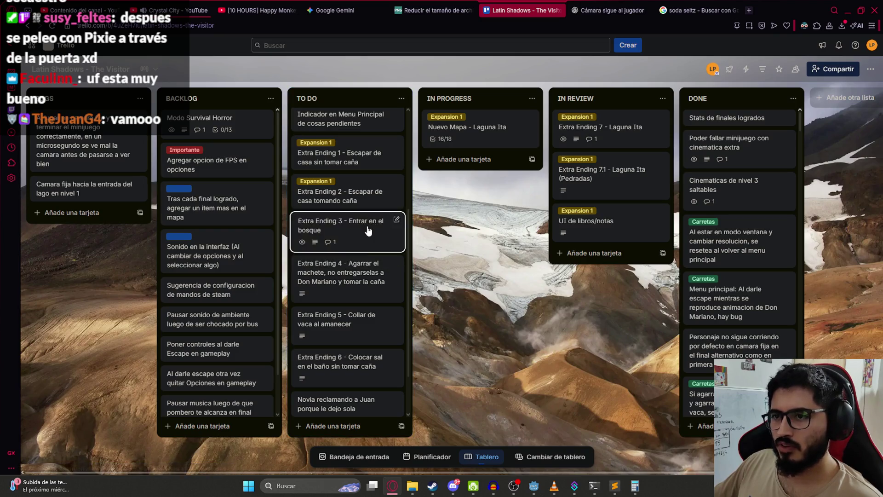
Move 'Extra Ending 3' below 'Extra Ending 4' and tag Extra Ending 4 with Expansion 1.
drag(366, 226, 363, 271)
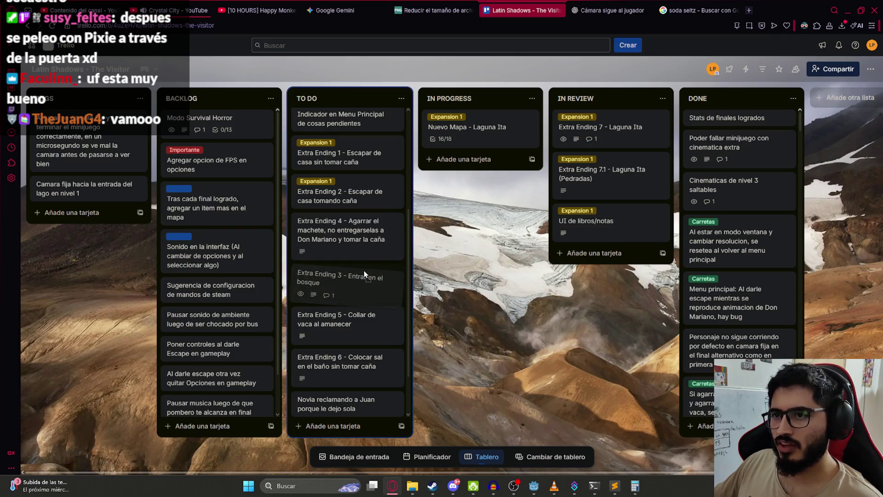
click(366, 230)
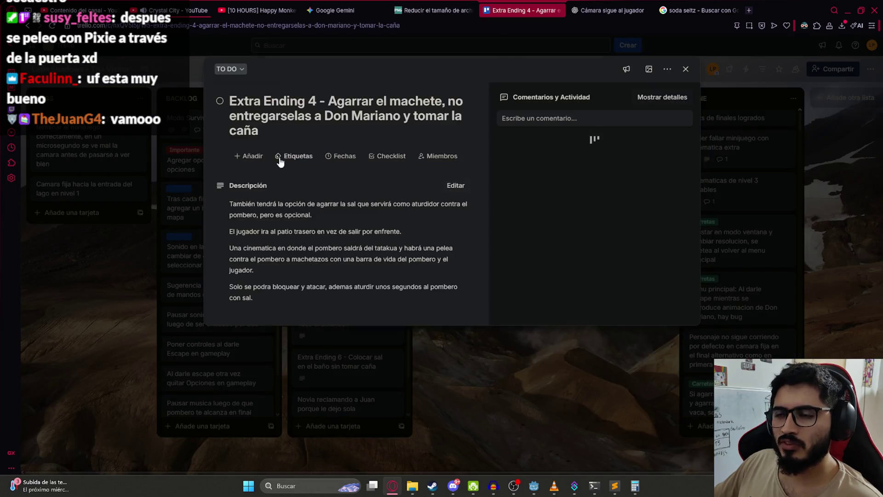
click(297, 156)
click(303, 248)
click(597, 401)
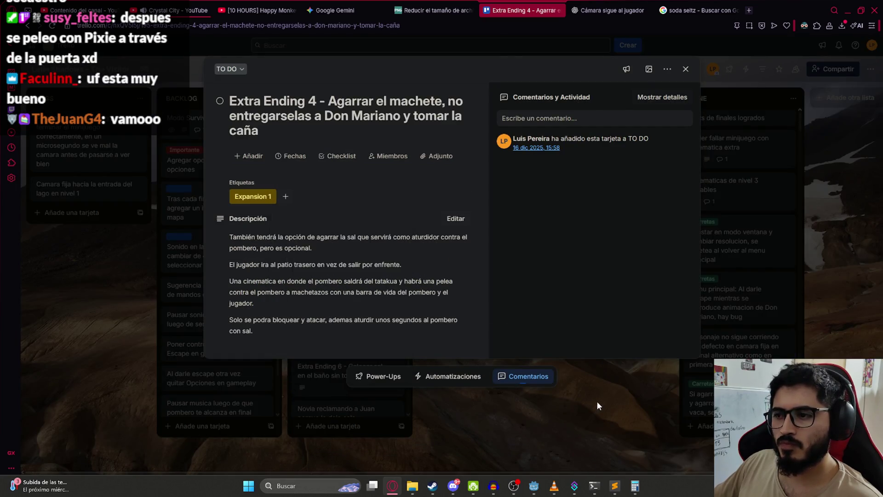
click(597, 401)
Move 'Extra Ending 5' above 'Extra Ending 3' and tag it with Expansion 1.
scroll(324, 201, down, 2)
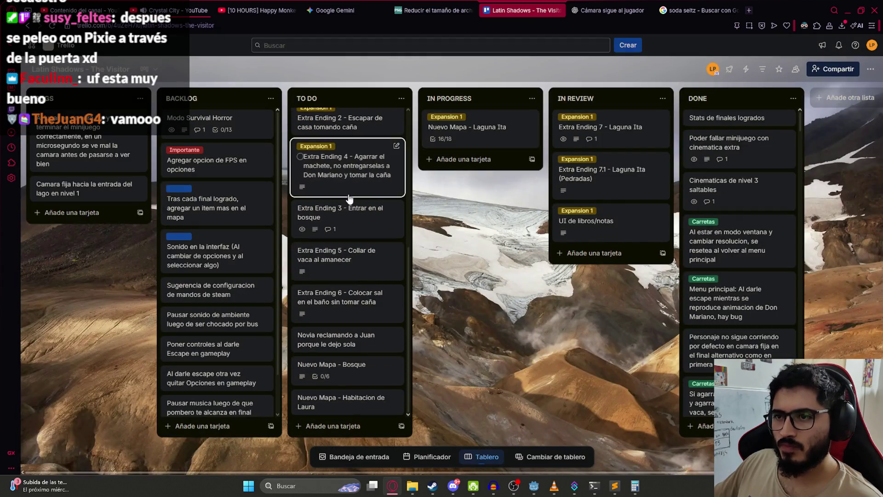
mouse_move(351, 262)
mouse_down()
mouse_move(350, 269)
mouse_move(351, 221)
mouse_up()
click(351, 220)
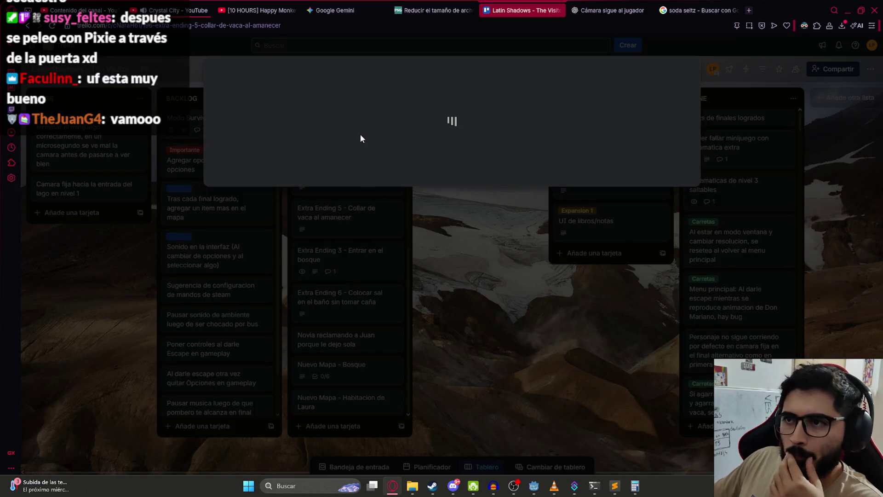
click(311, 140)
click(341, 235)
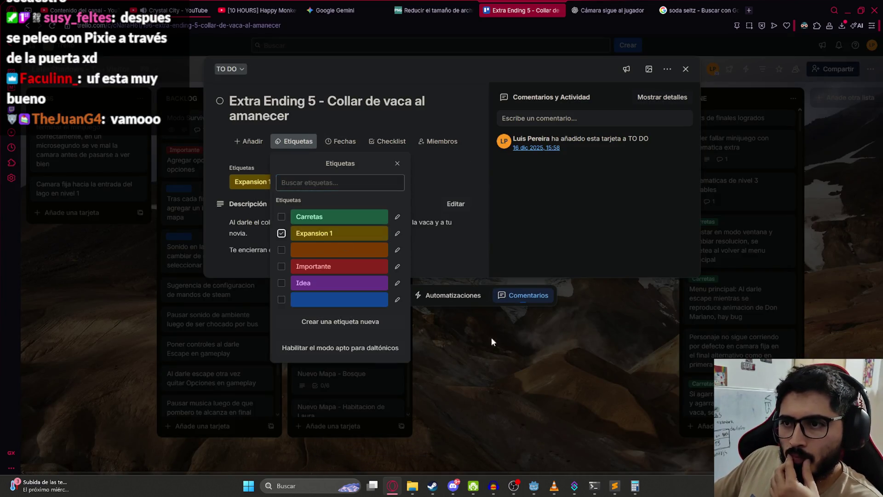
click(491, 338)
click(537, 387)
scroll(398, 264, down, 1)
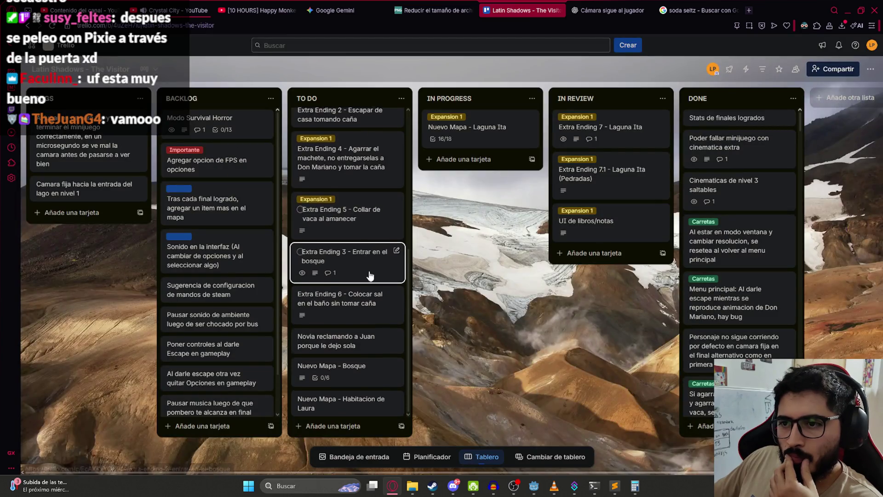
click(350, 297)
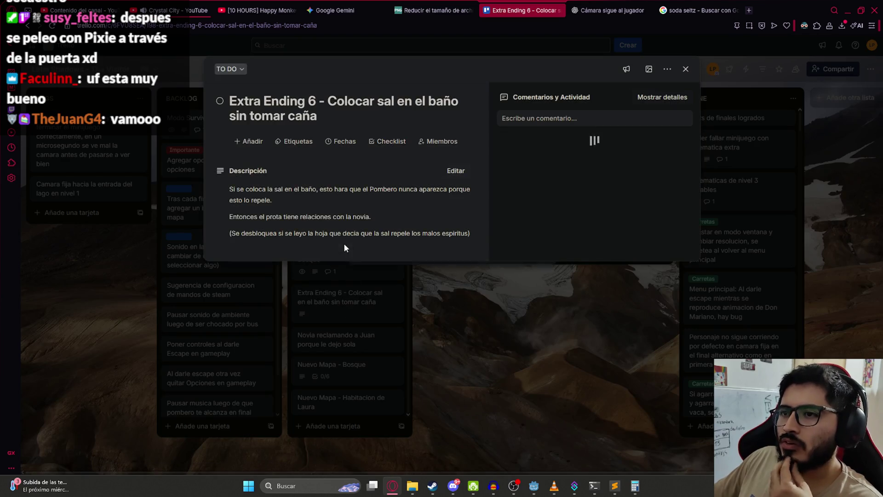
Archive the 'Extra Ending 6' card and the girlfriend-complaint card from TO DO.
click(109, 299)
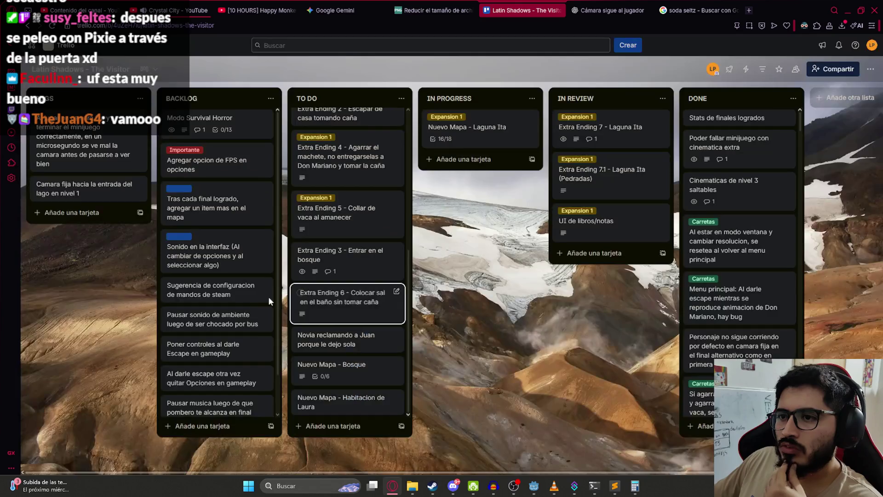
right_click(386, 294)
click(436, 440)
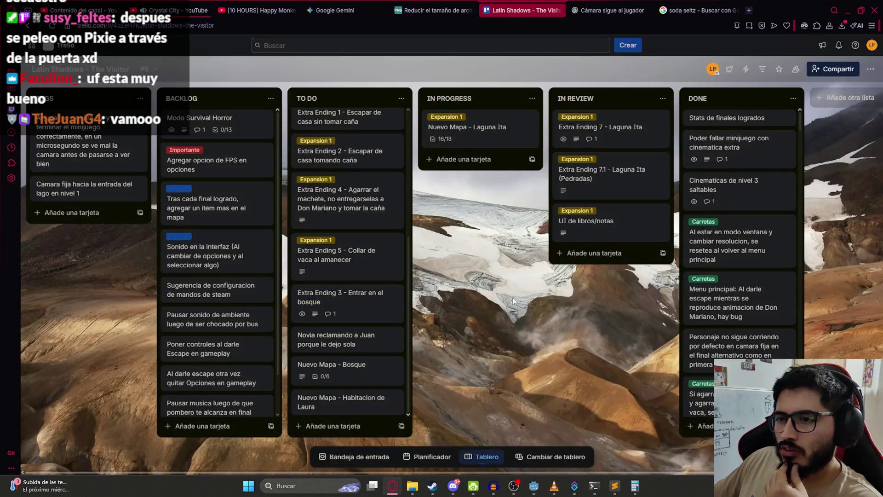
right_click(372, 352)
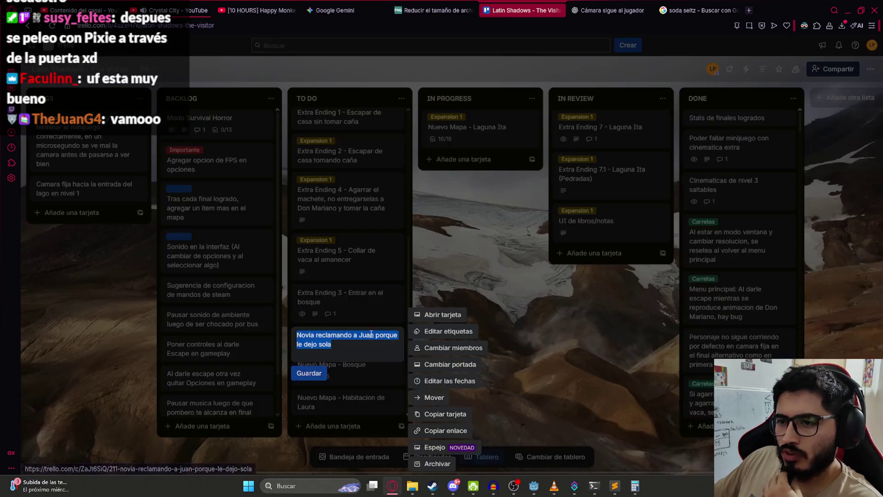
click(437, 464)
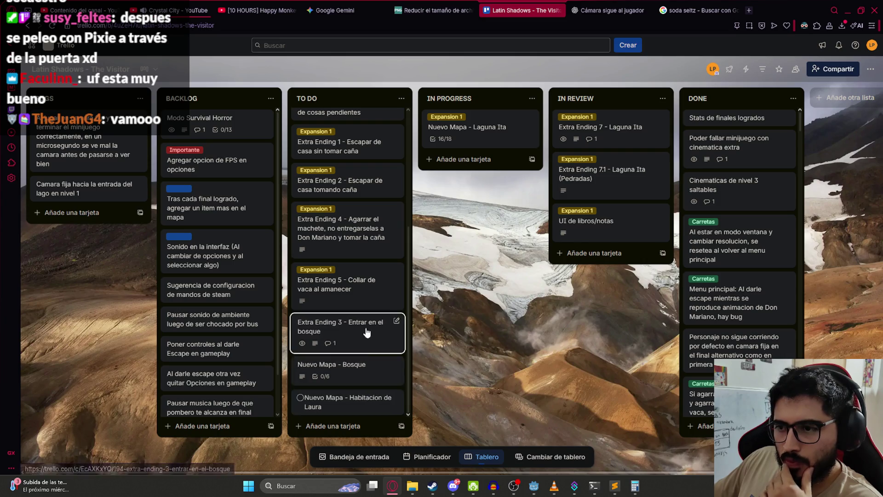
scroll(346, 135, up, 5)
scroll(345, 184, down, 5)
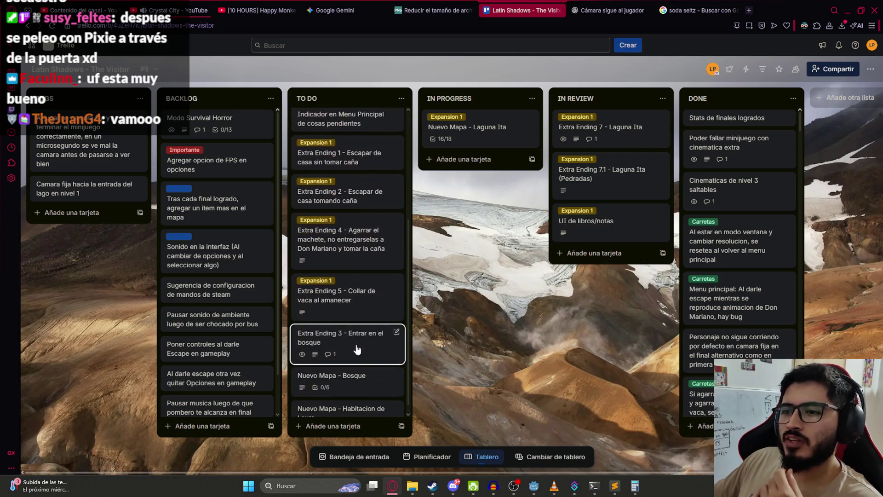
scroll(349, 286, up, 5)
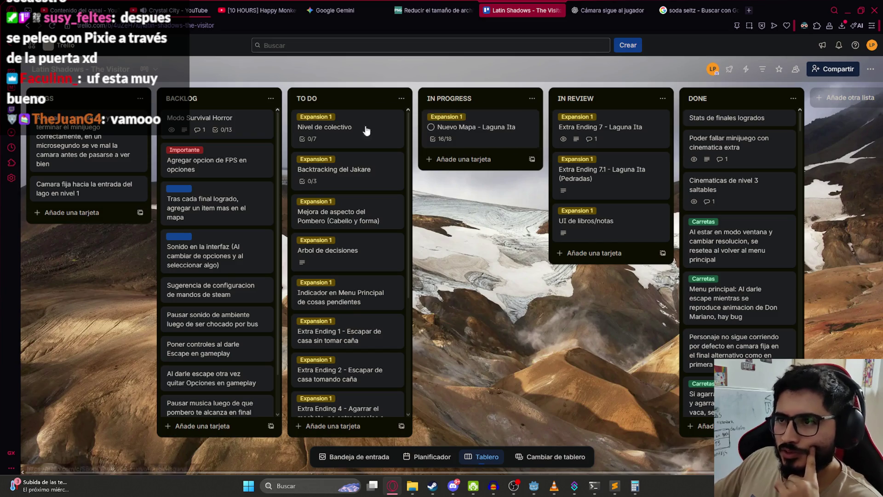
Create the card 'Recoger ingredientes para el Pantupi' at the bottom of TO DO.
scroll(338, 321, down, 5)
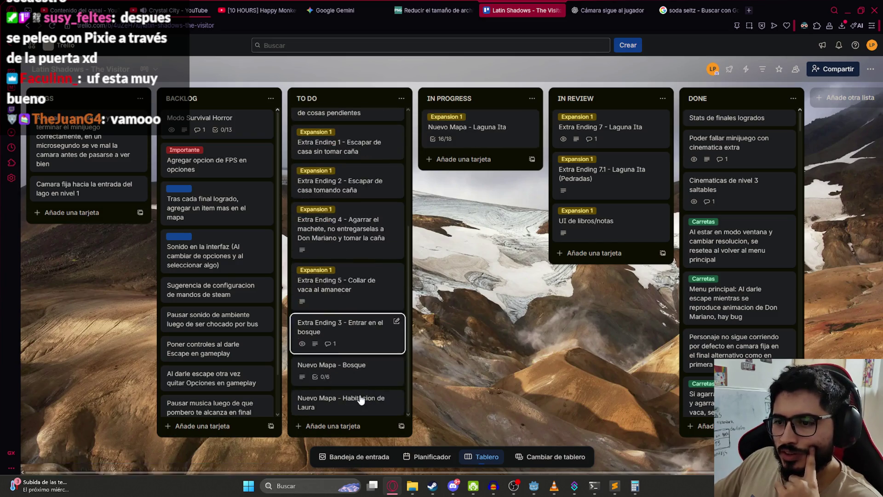
click(341, 424)
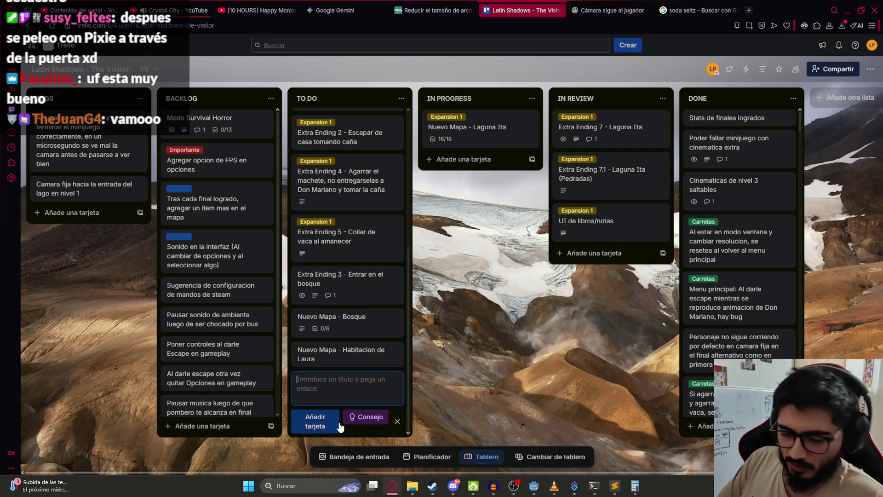
text(Recoger ingredientes para el Pau)
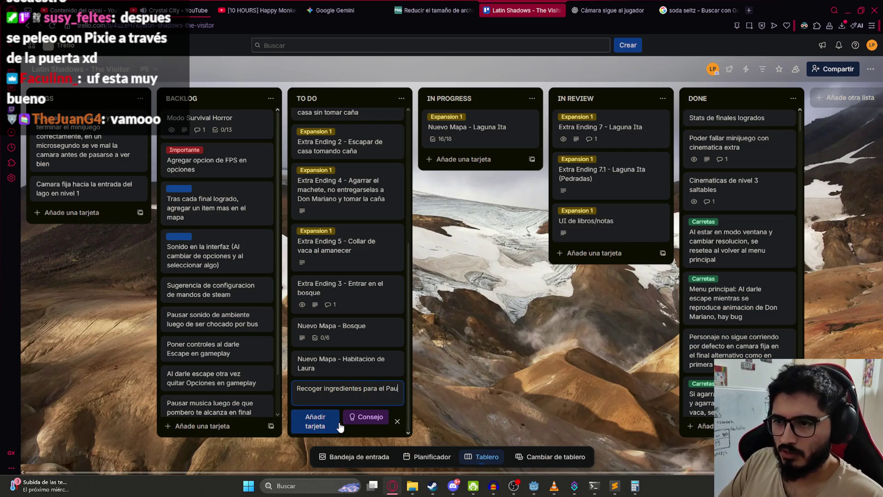
key(BackSpace)
text(ntupi)
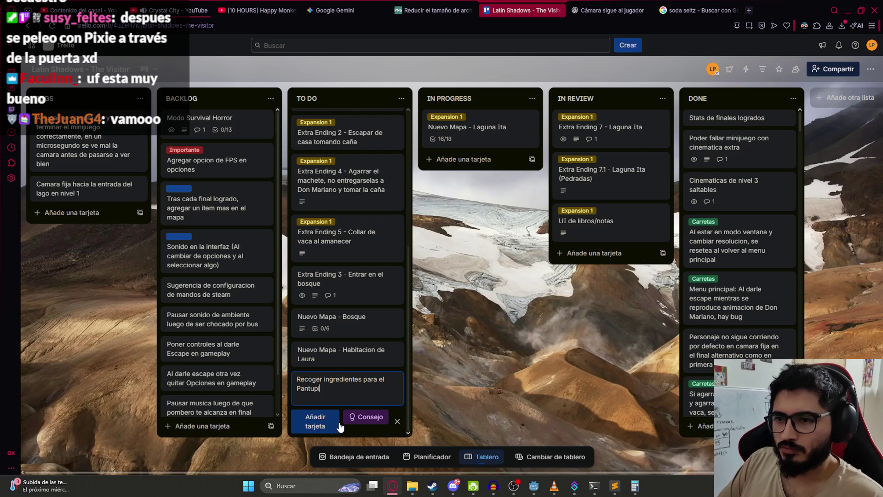
key(Return)
click(524, 370)
Open the new Pantupi card and add a checklist to it.
click(352, 391)
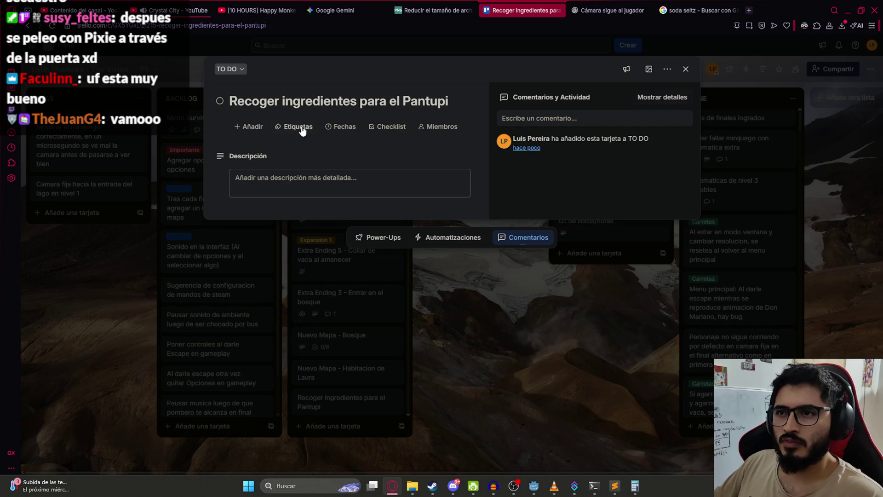
click(375, 127)
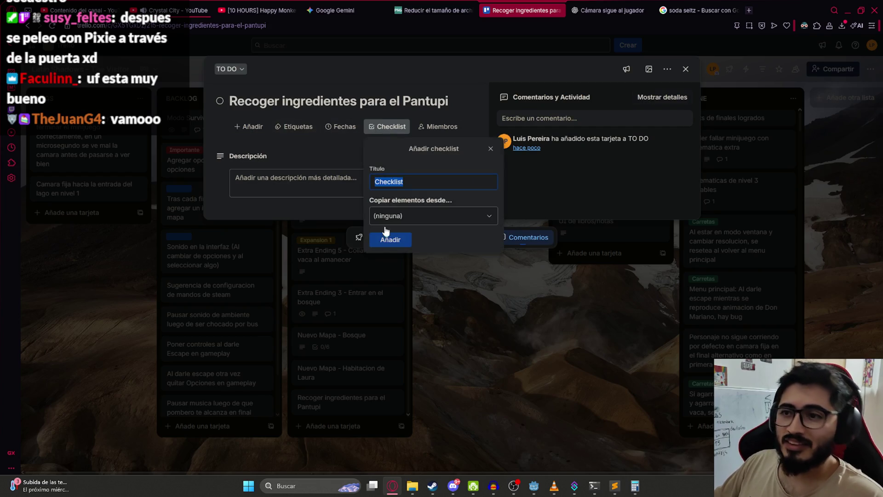
click(396, 246)
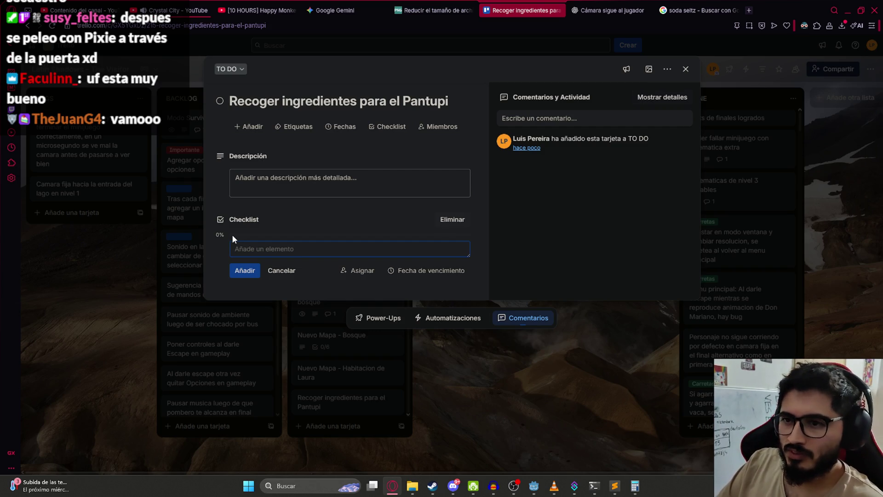
Add checklist items 'Recolectar Fanta de la heladera', 'Uvita de la mesa' and 'Jarra de la pileta'.
text(Recolec)
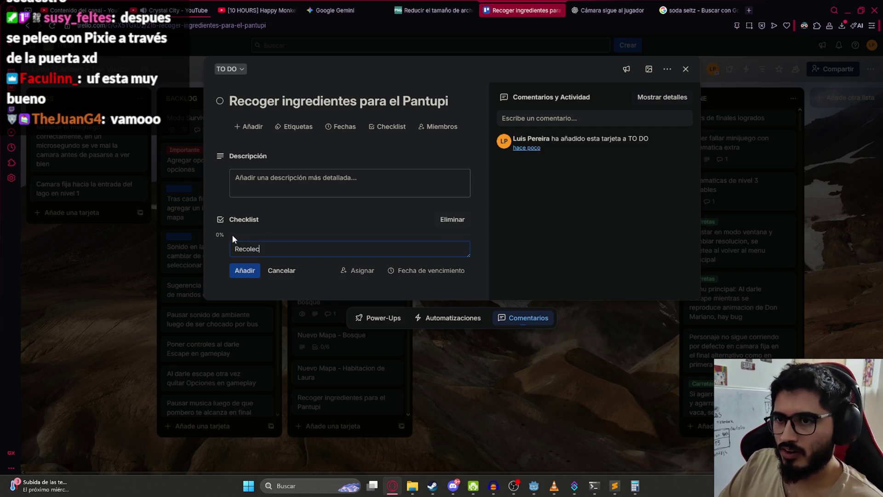
text(tar Uvita de la h)
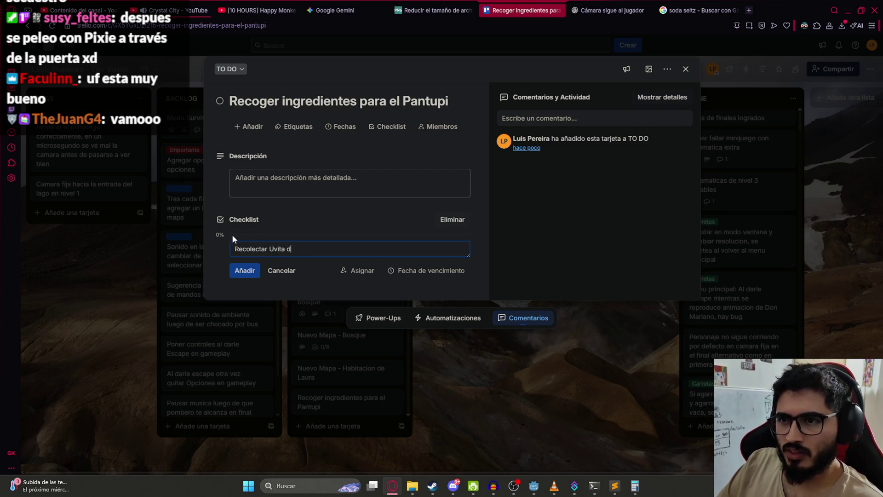
key(BackSpace)
key(BackSpace)
key(BackSpace)
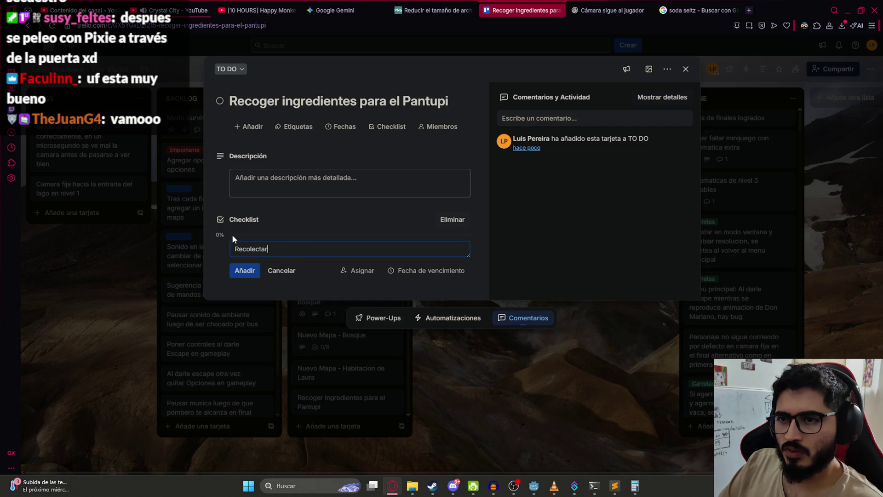
text(Fanta d)
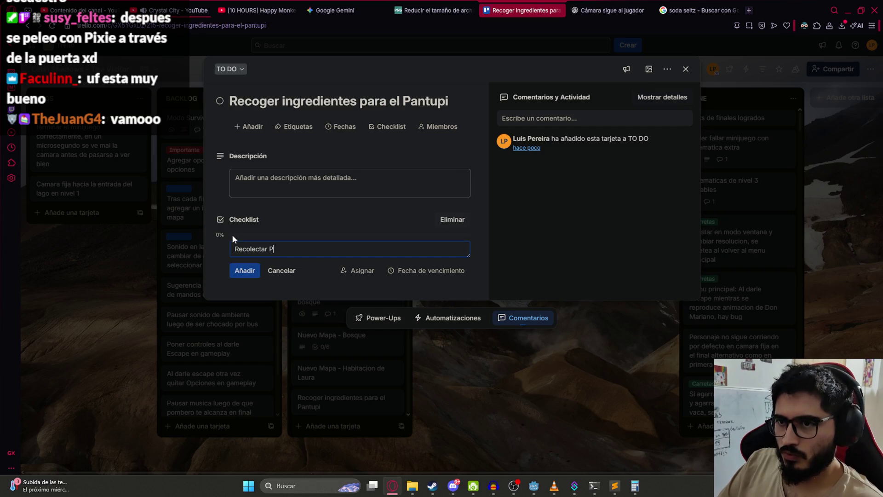
text(e la heladera)
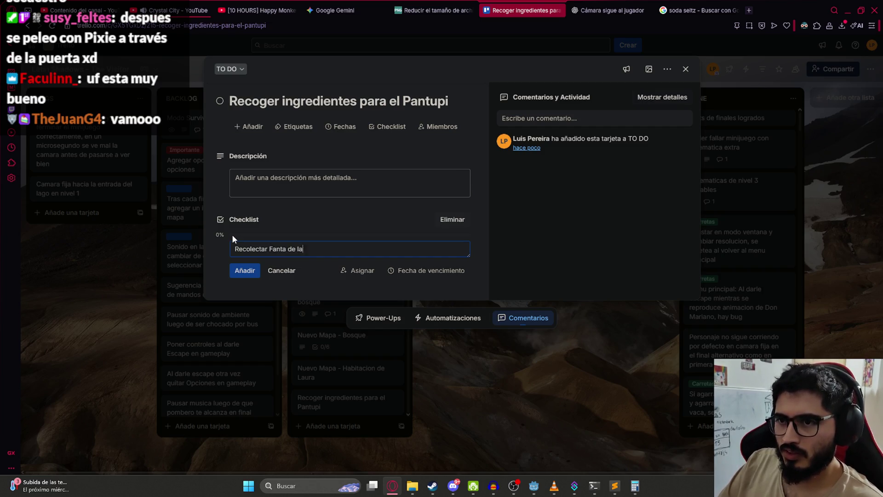
key(Return)
text(Uvita de l)
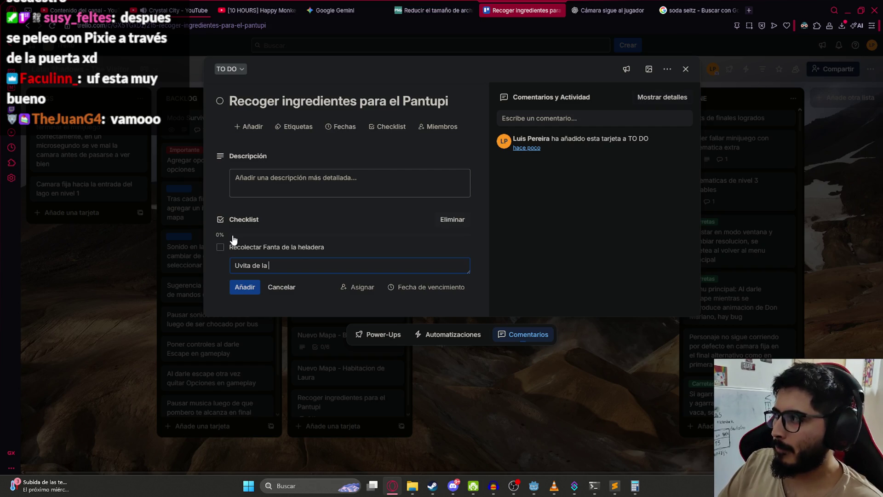
text(a)
key(Return)
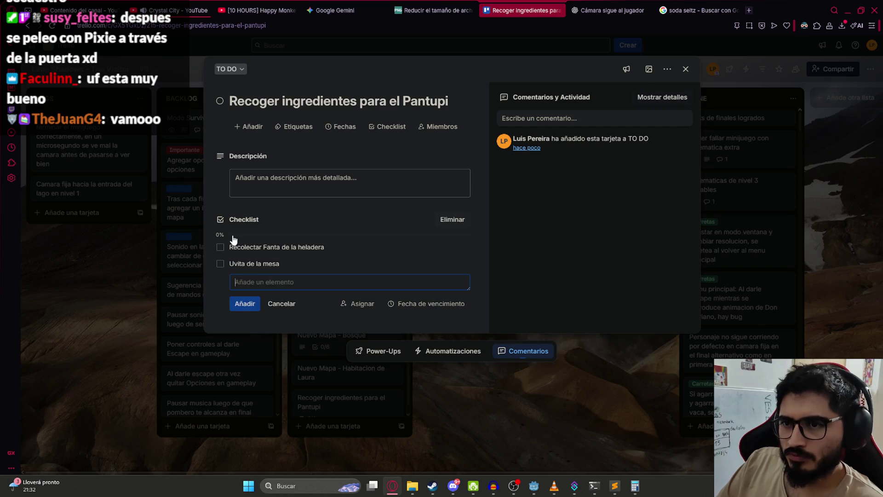
text(Jarr)
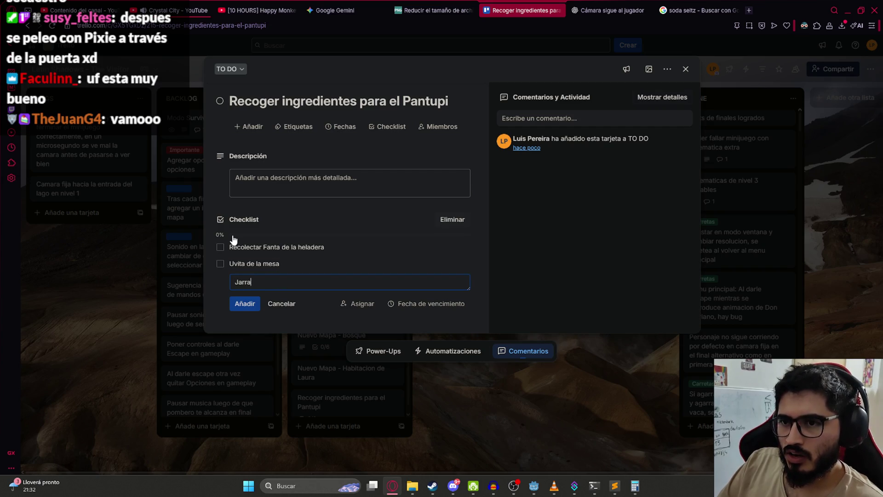
text(a pilet)
key(Return)
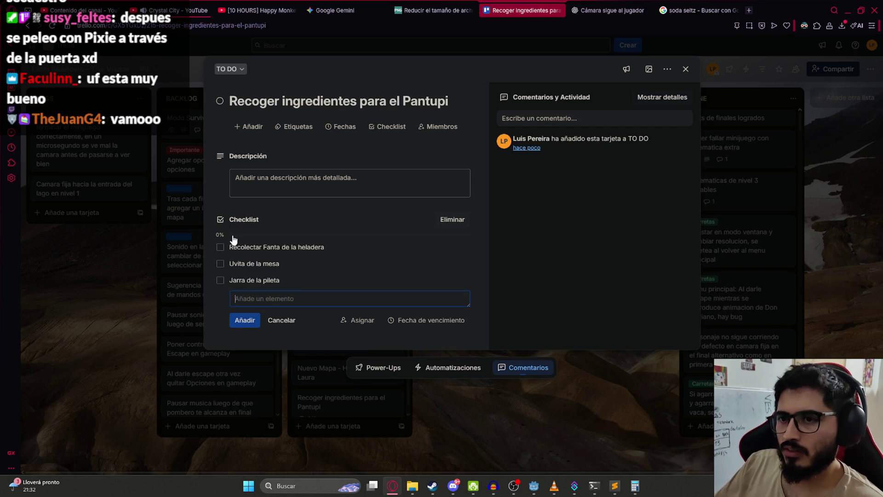
click(298, 126)
Apply the Expansion 1 label to the Pantupi card and close it.
click(322, 219)
click(482, 432)
click(483, 427)
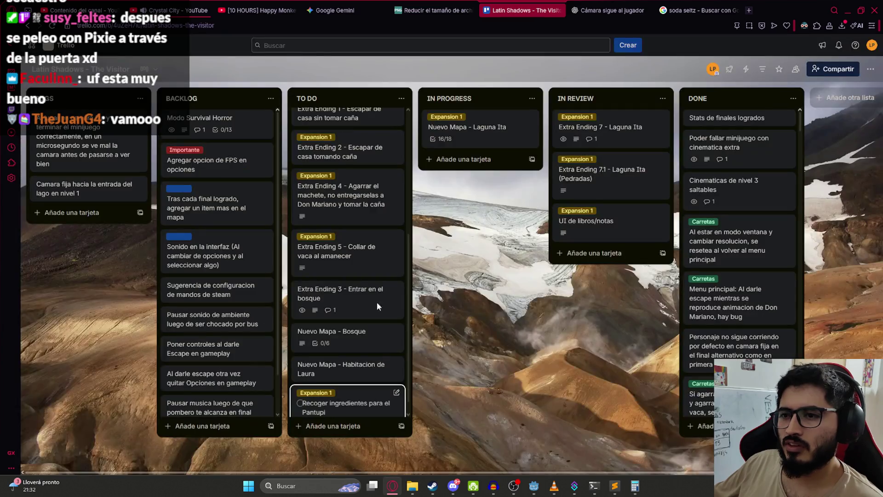
Move the Pantupi card to third in TO DO, just below 'Backtracking del Jakare'.
mouse_move(373, 409)
mouse_down()
mouse_move(354, 105)
mouse_move(360, 195)
mouse_up()
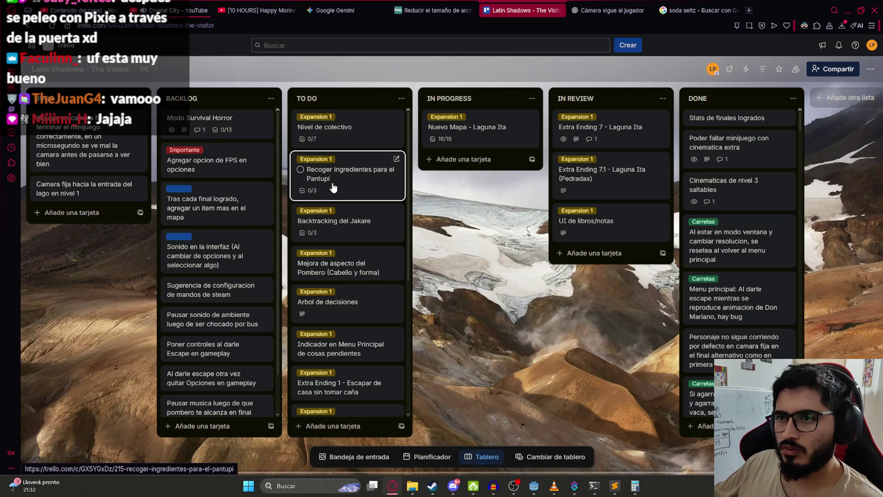
drag(333, 187, 330, 233)
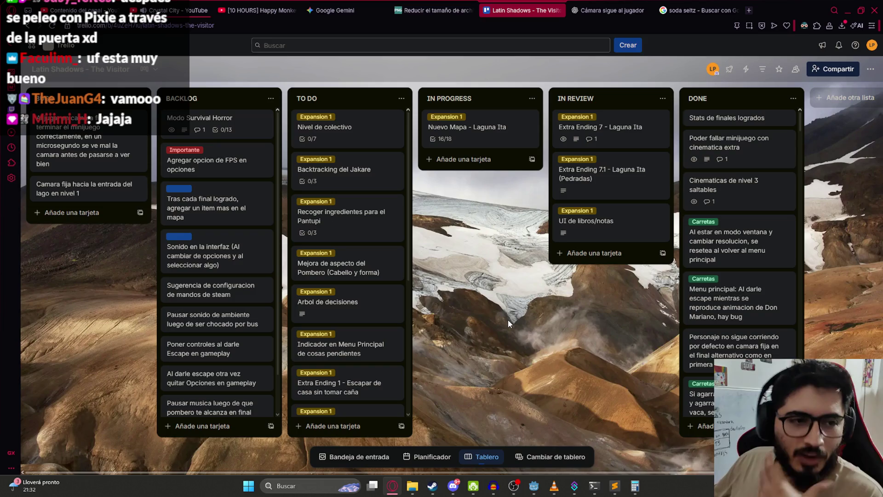
scroll(338, 292, down, 2)
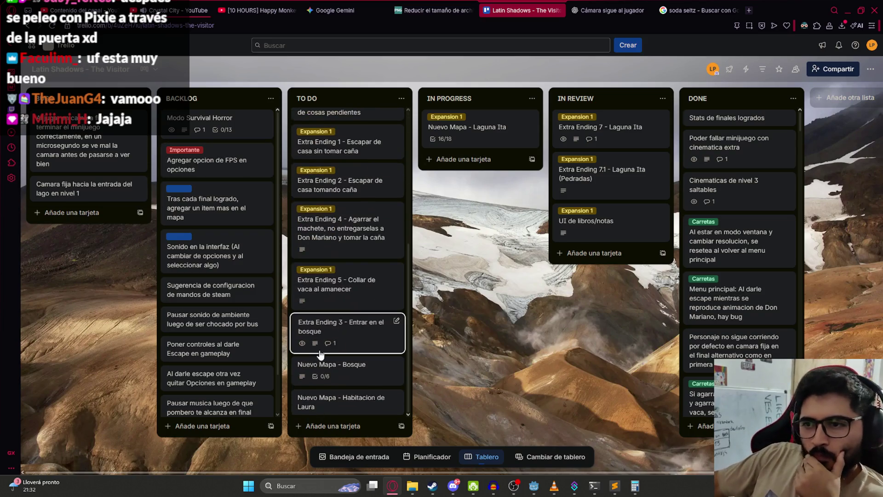
scroll(334, 321, up, 2)
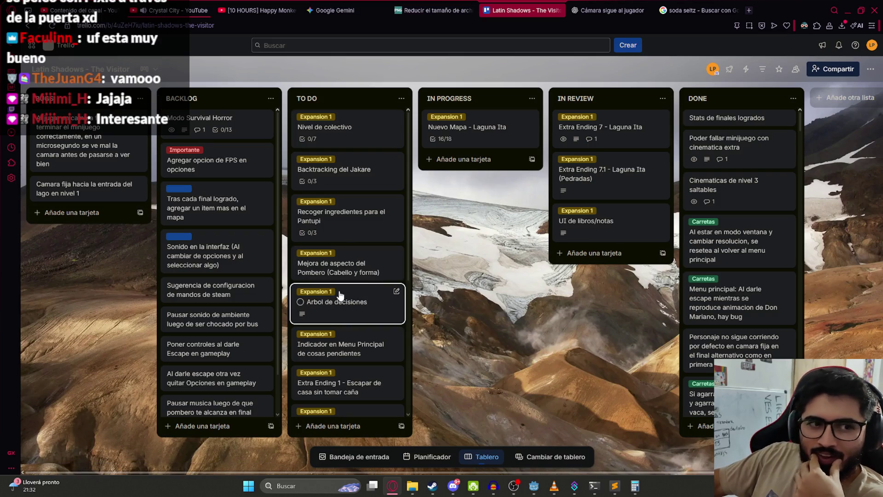
scroll(355, 276, down, 3)
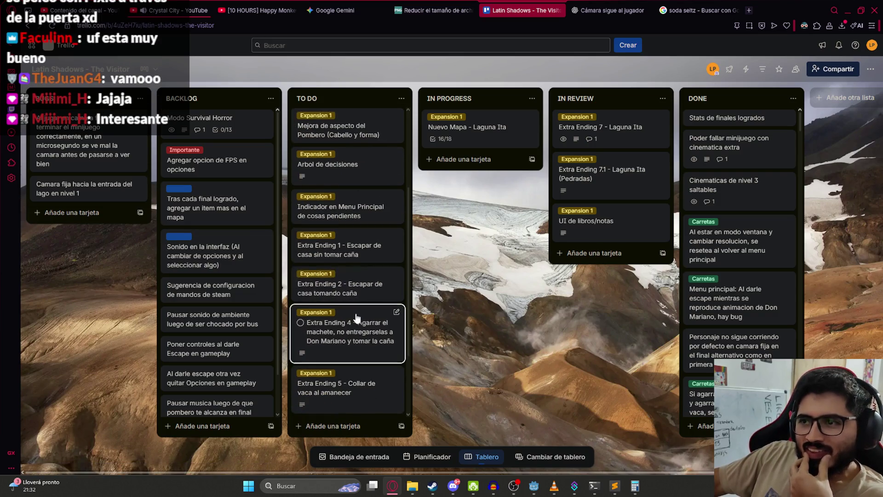
scroll(354, 280, up, 3)
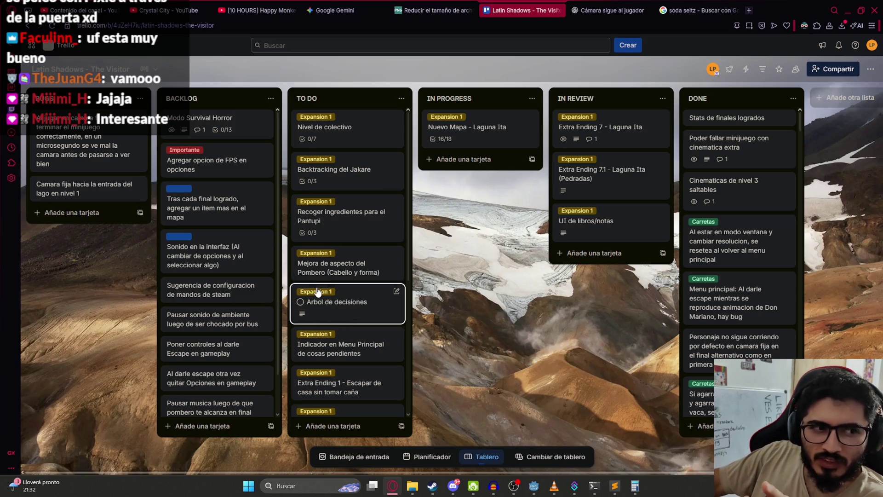
scroll(354, 368, down, 5)
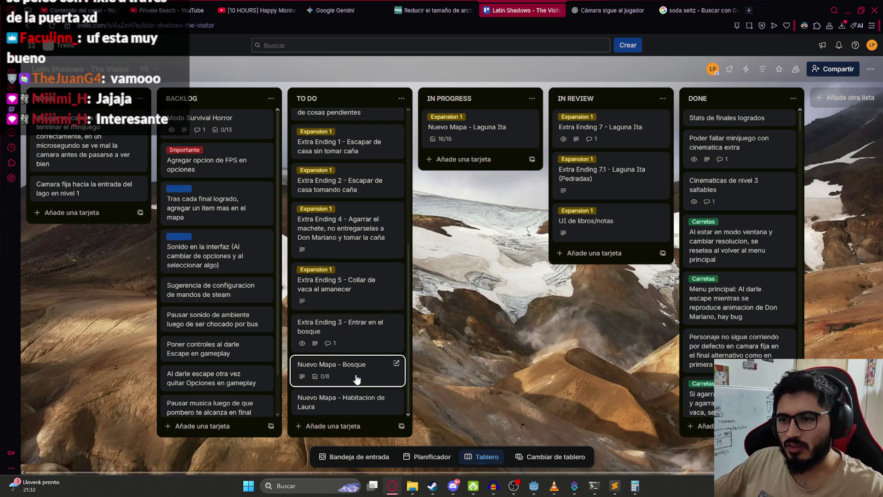
mouse_move(346, 381)
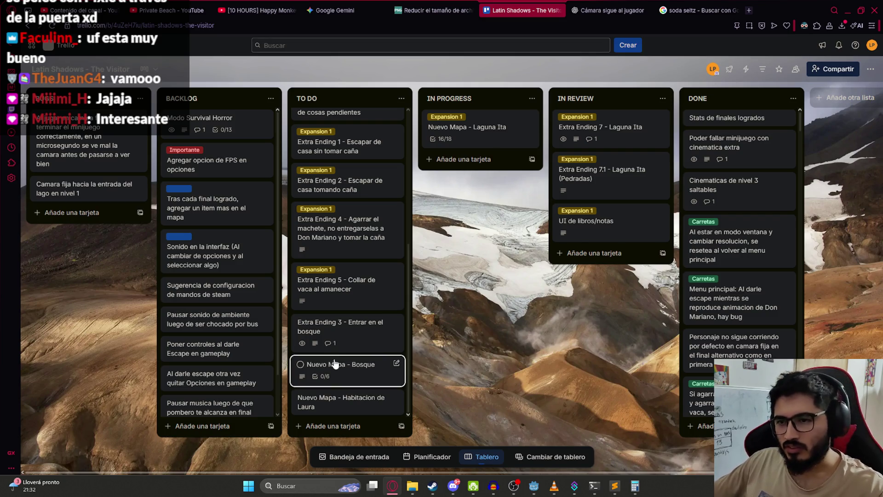
scroll(346, 258, up, 5)
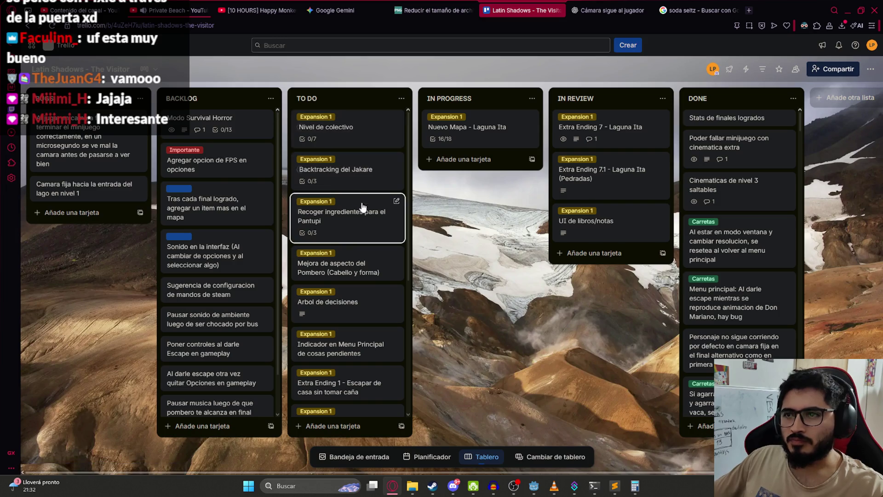
click(476, 129)
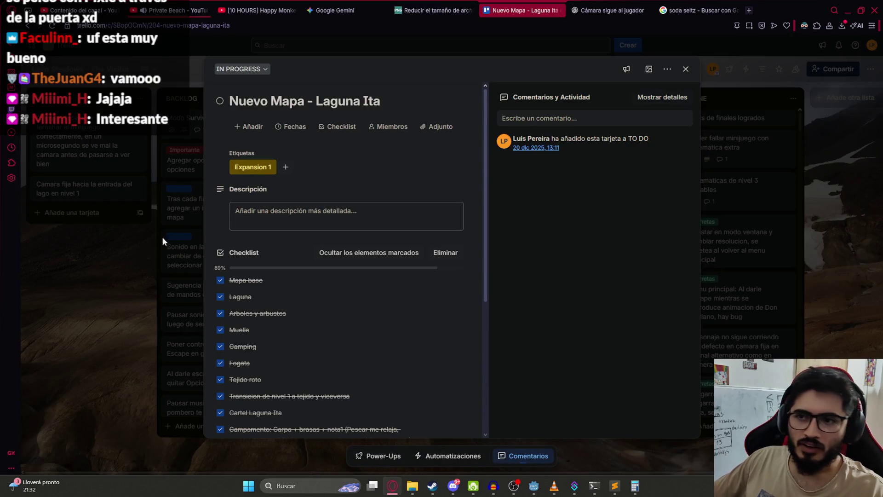
click(154, 236)
click(341, 130)
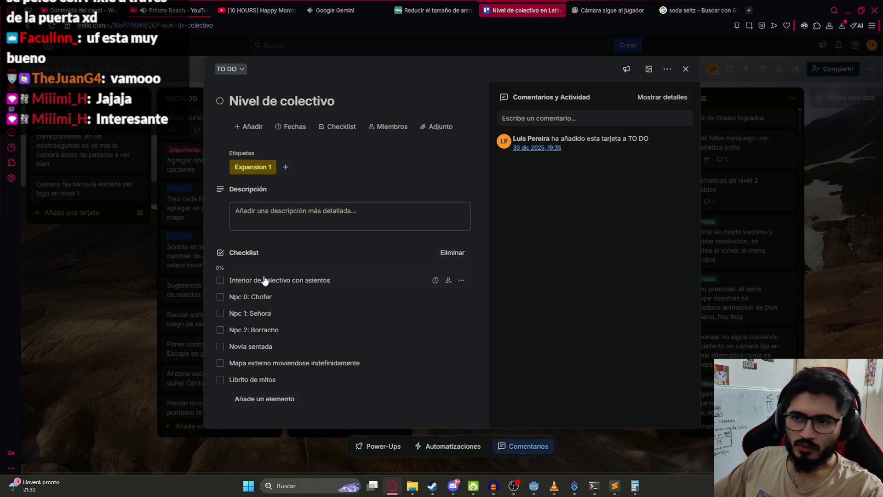
click(126, 351)
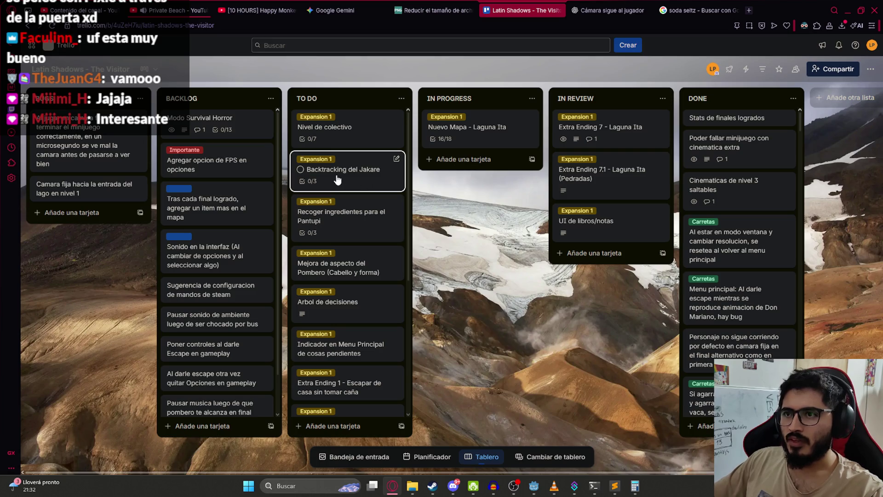
click(338, 180)
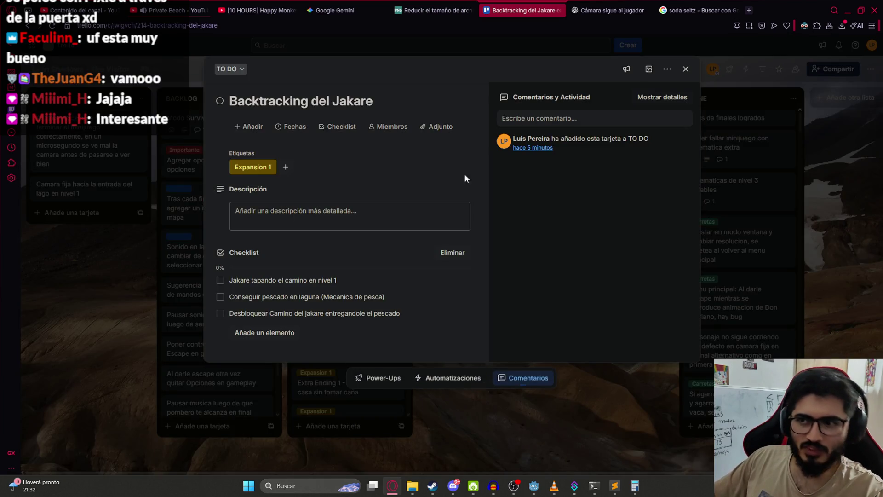
click(119, 301)
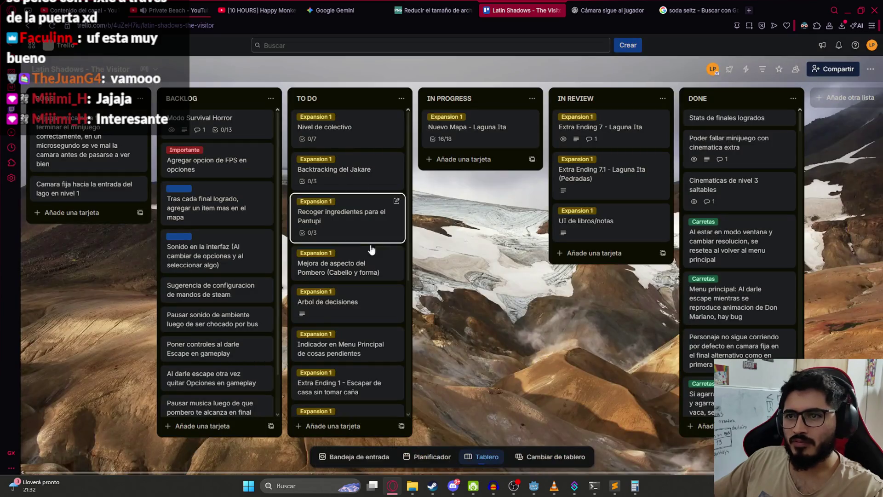
click(338, 221)
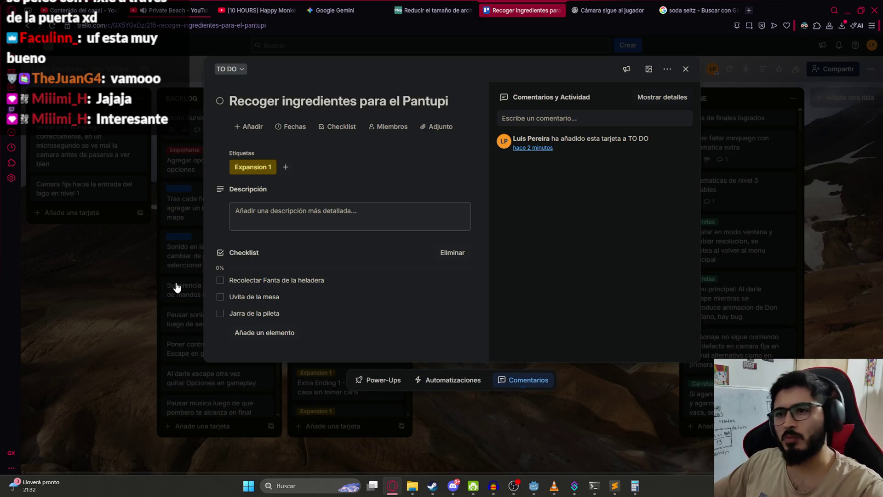
click(140, 264)
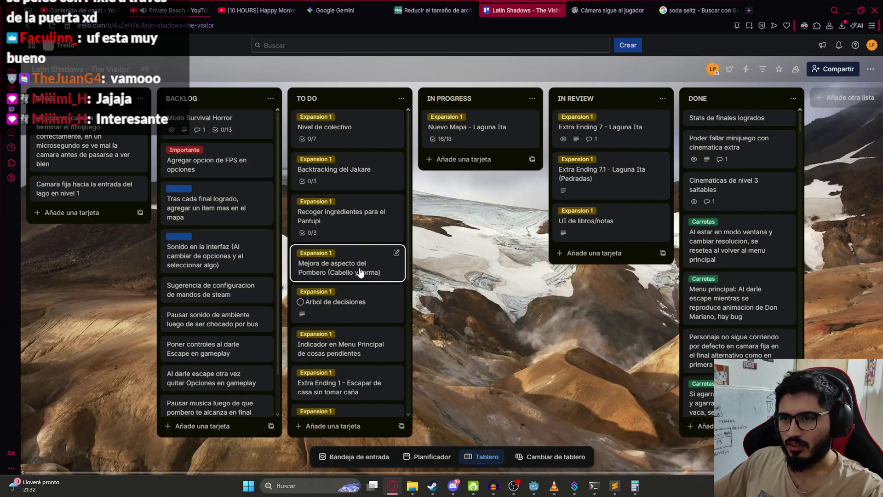
click(309, 285)
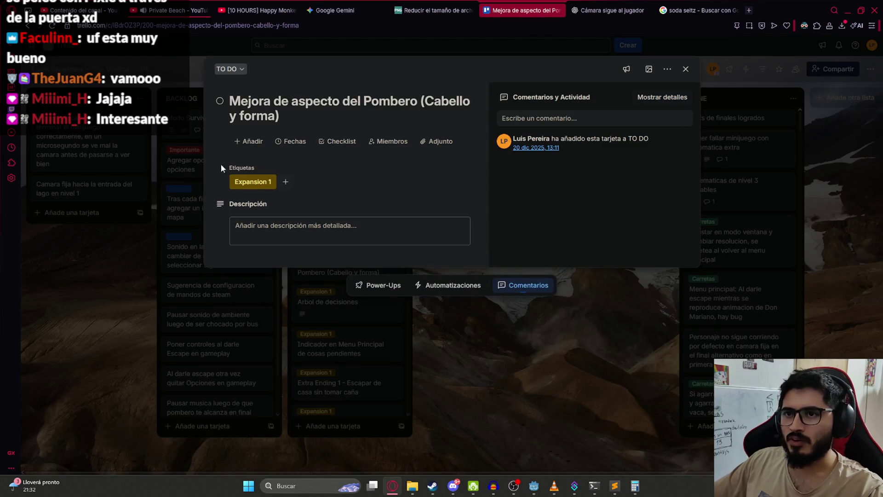
click(126, 272)
scroll(320, 223, down, 2)
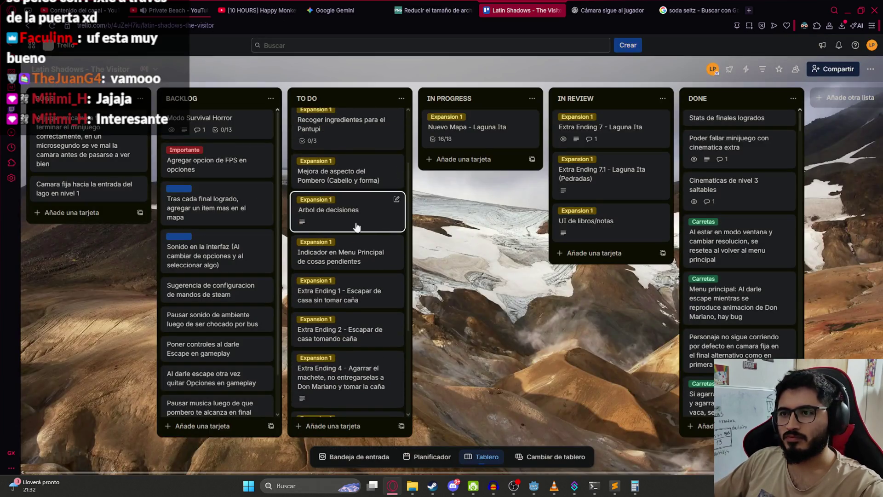
click(324, 219)
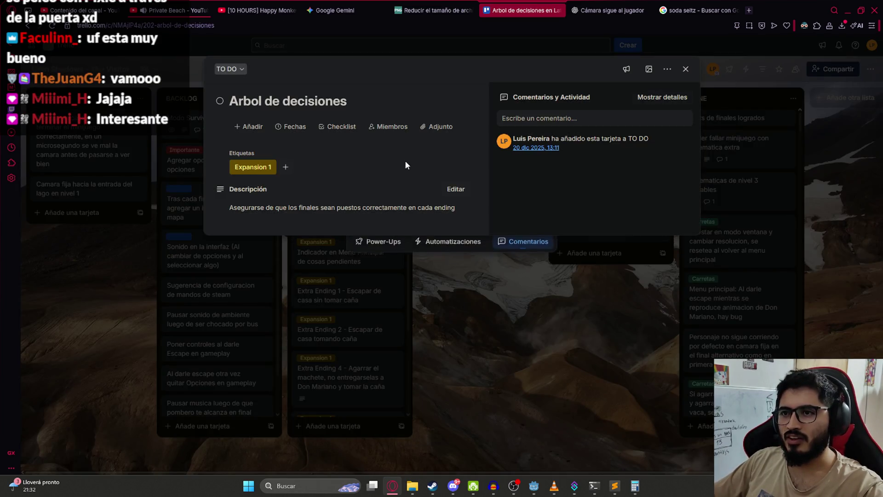
click(89, 298)
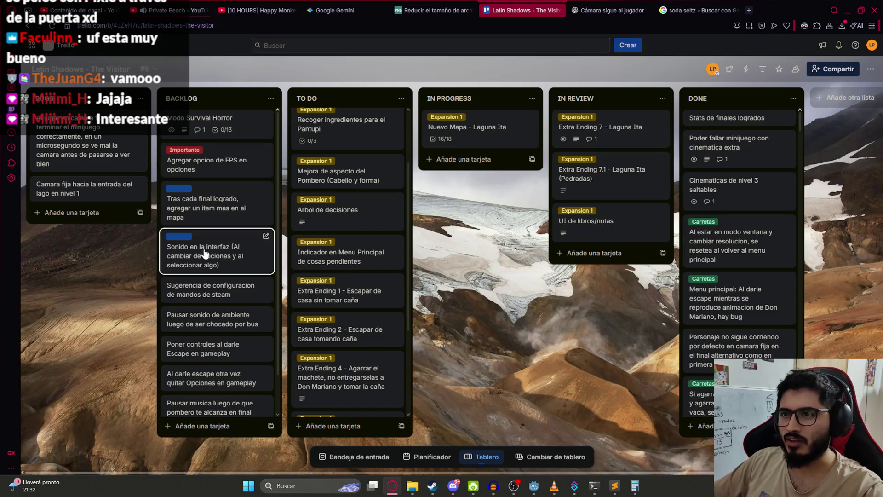
scroll(370, 301, down, 1)
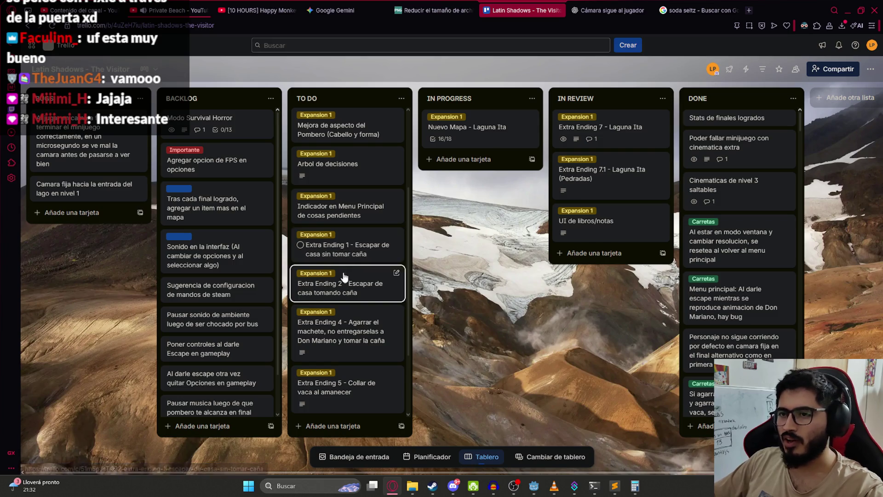
scroll(351, 239, down, 2)
scroll(362, 242, up, 2)
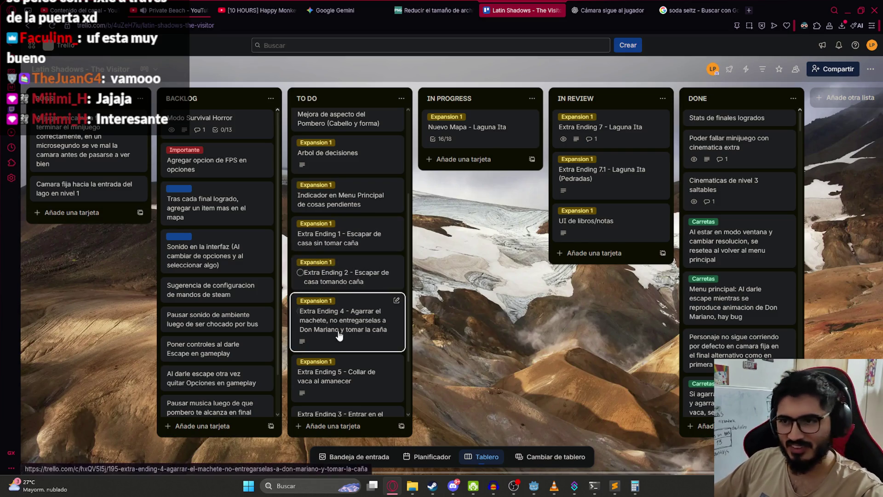
scroll(343, 285, down, 2)
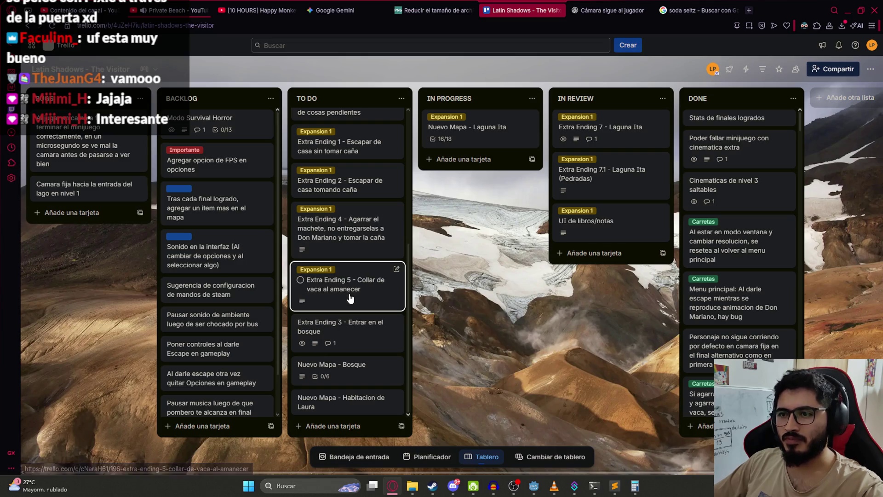
scroll(365, 290, up, 5)
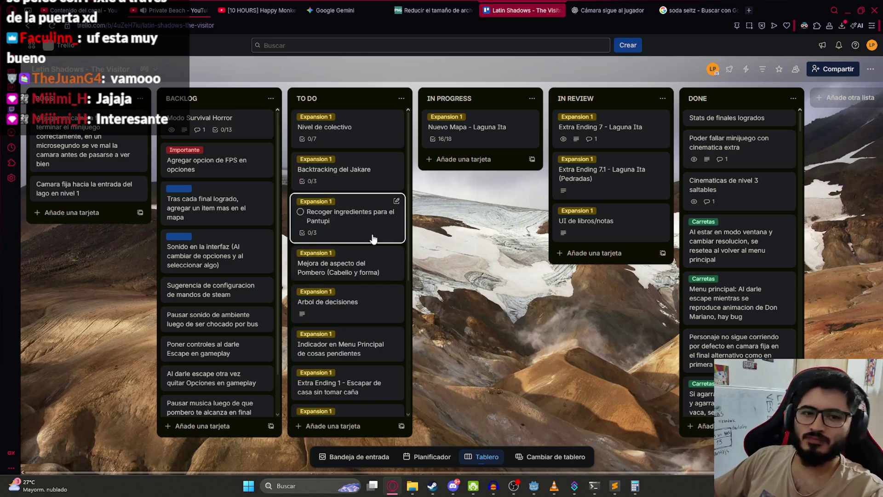